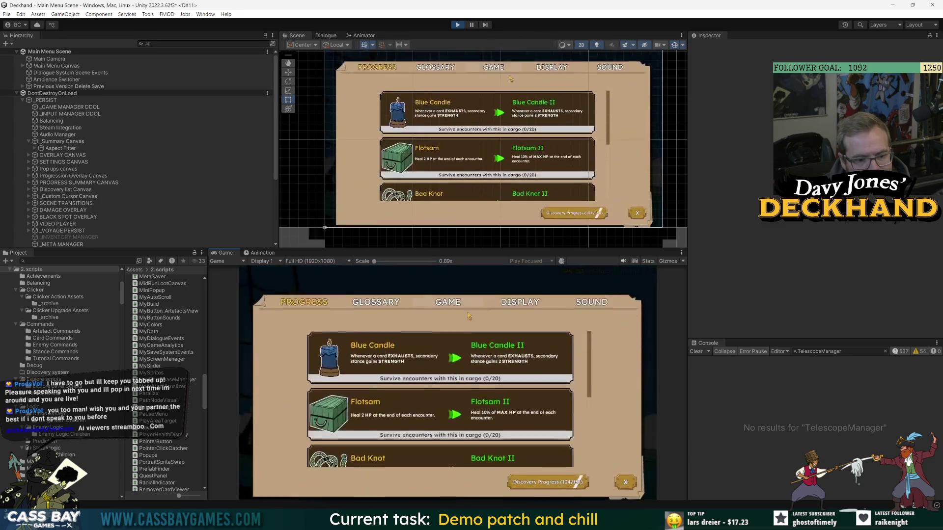
# - Delete the save file from the Settings GAME tab and start a fresh Maiden Voyage
pyautogui.click(466, 309)
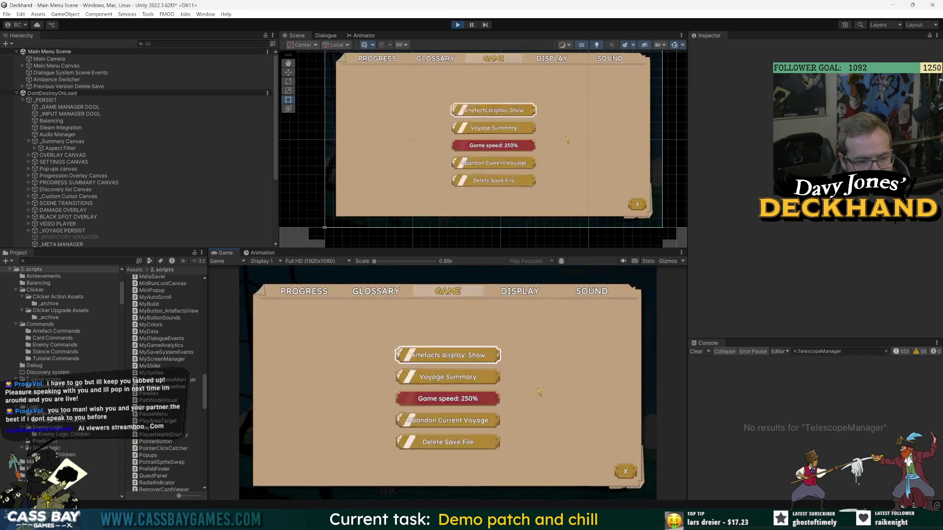
pyautogui.click(448, 418)
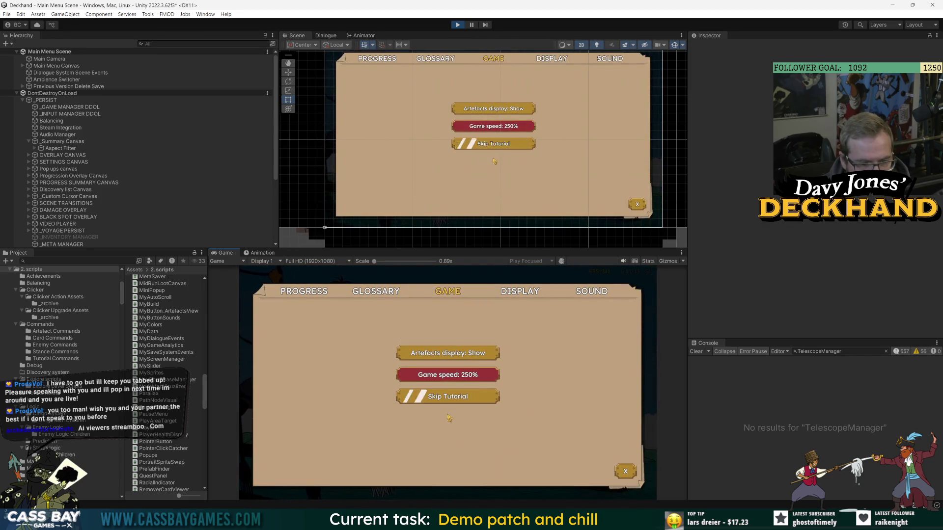
pyautogui.click(475, 346)
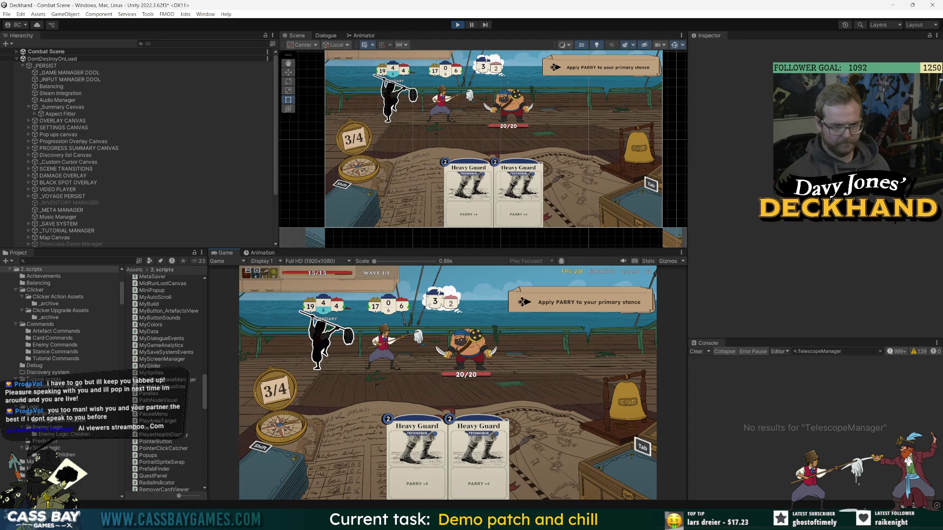
# - Play Heavy Guard and Slash against the enemy, then ring the bell to end the turn
pyautogui.click(479, 457)
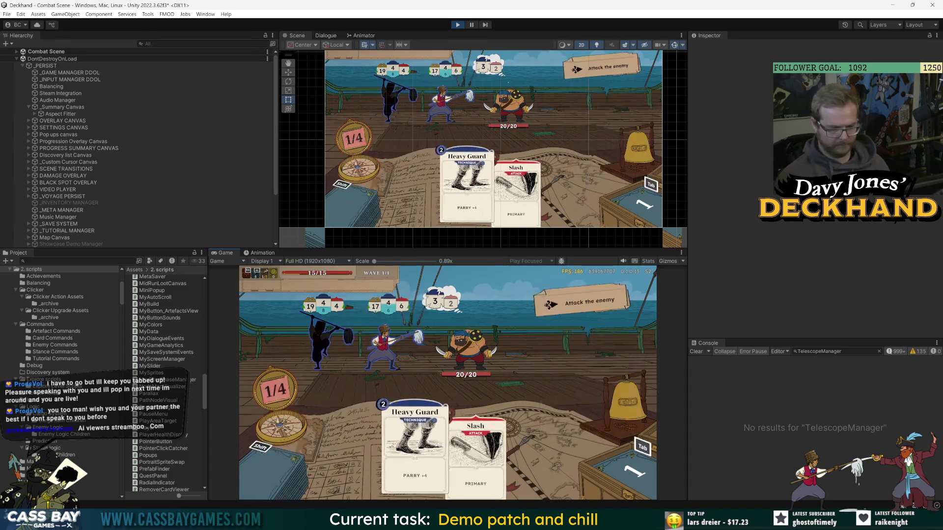
pyautogui.click(476, 457)
pyautogui.click(444, 457)
pyautogui.click(628, 398)
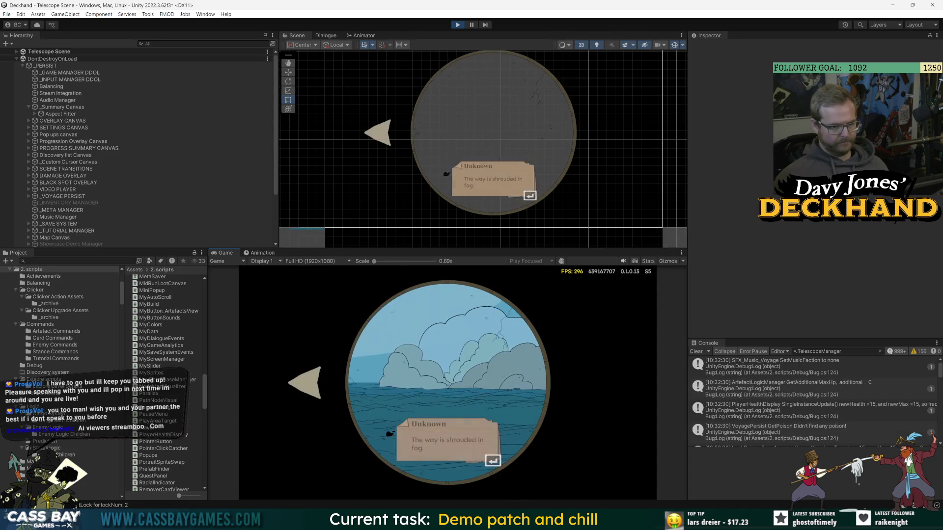
# - Enable the Path test canvas under Telescope Scene to show the node grid
pyautogui.click(785, 388)
pyautogui.click(16, 52)
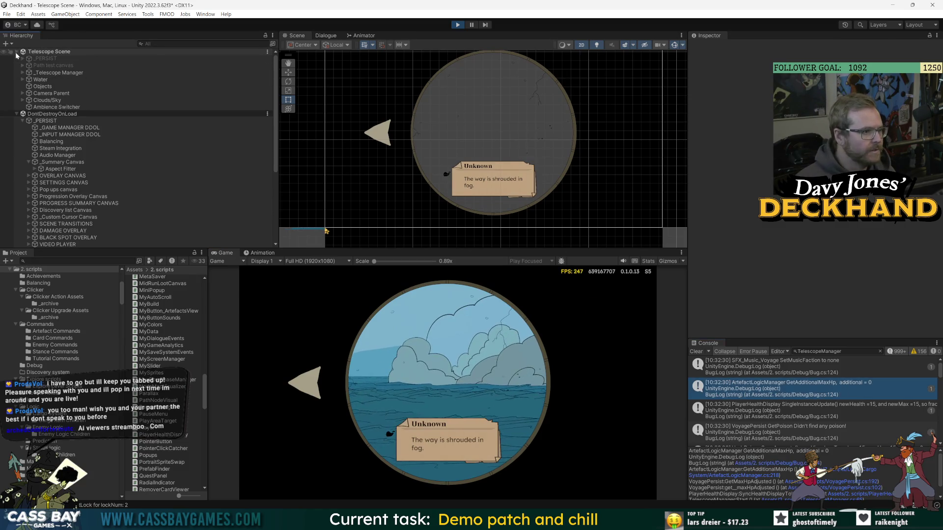
pyautogui.click(53, 66)
pyautogui.click(712, 47)
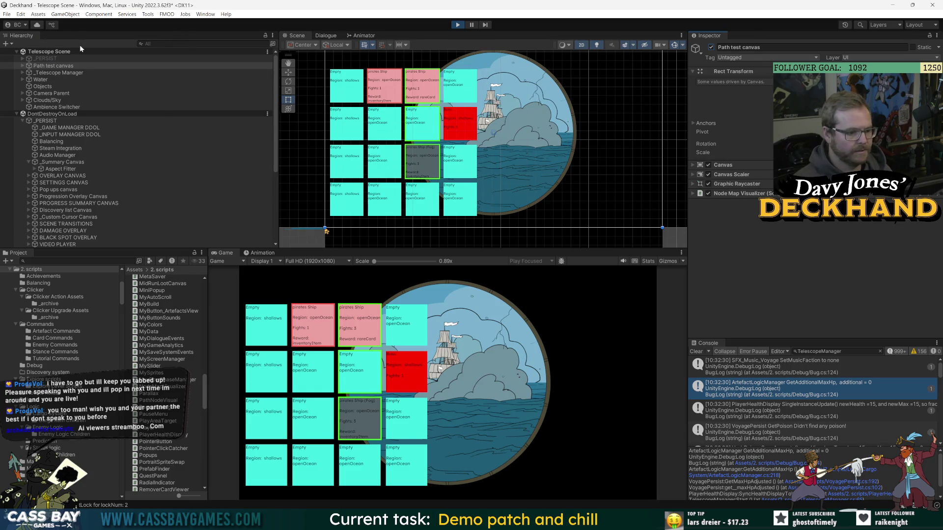
# - Expand BG > GRID and step through the PATH NODE clones' settings in the Inspector
pyautogui.click(22, 68)
pyautogui.click(28, 73)
pyautogui.click(38, 79)
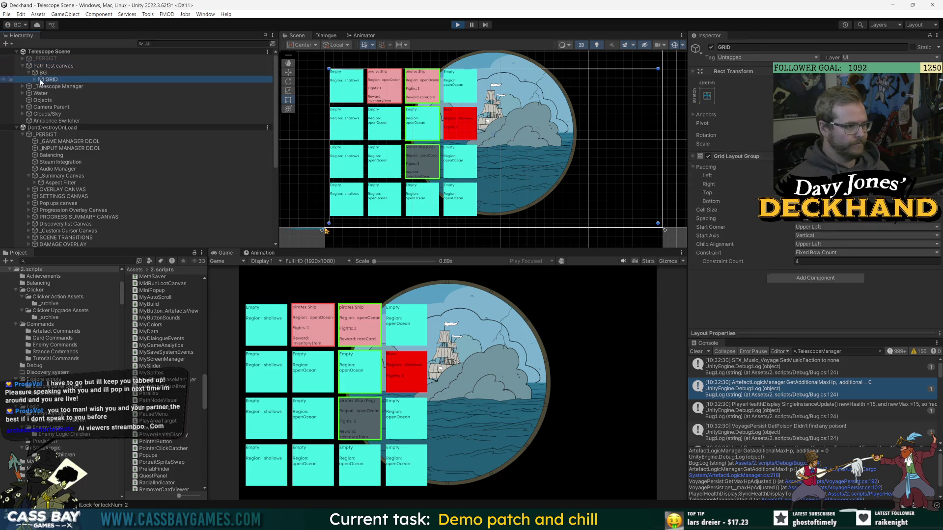
pyautogui.click(35, 79)
pyautogui.click(85, 189)
pyautogui.press('Up')
pyautogui.press('Up')
pyautogui.press('Up')
pyautogui.press('Up')
pyautogui.press('Up')
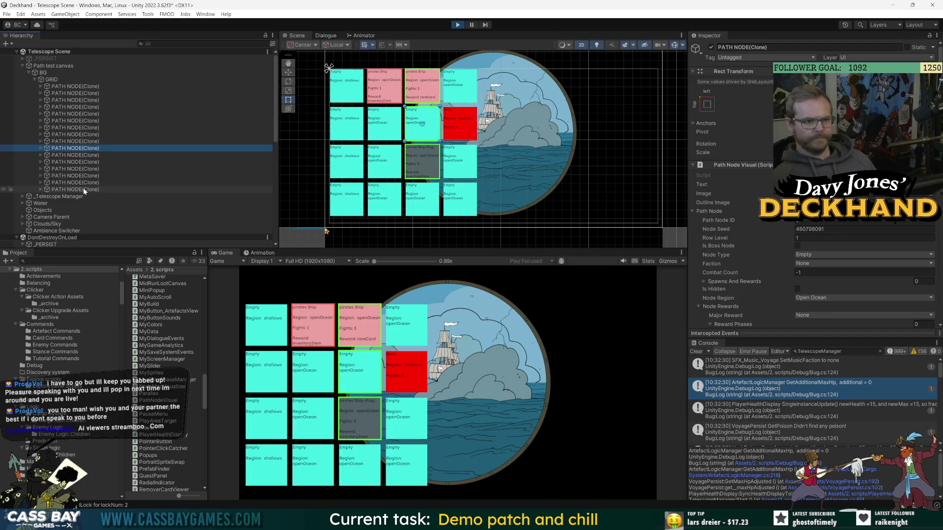
pyautogui.press('Down')
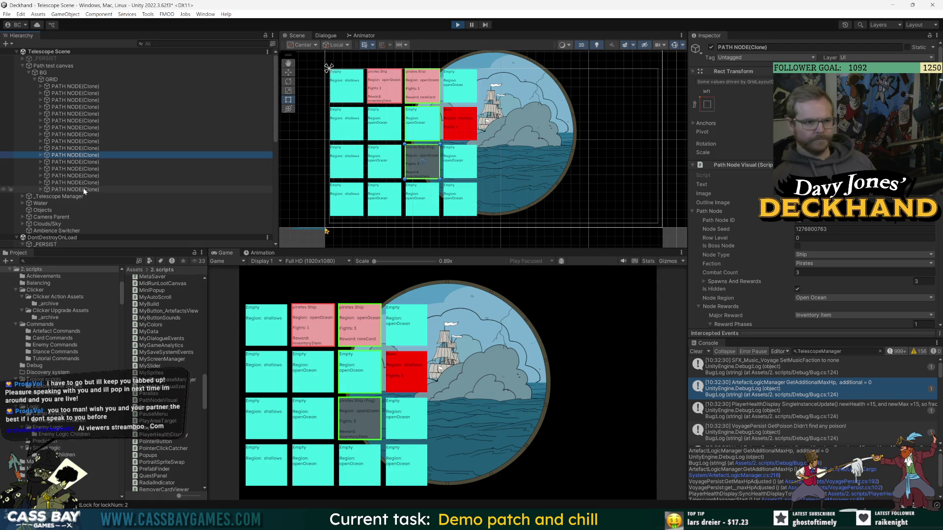
pyautogui.press('Down')
pyautogui.press('Up')
pyautogui.press('Up')
pyautogui.press('Up')
pyautogui.press('Up')
pyautogui.press('Up')
pyautogui.press('Up')
pyautogui.press('Up')
pyautogui.press('Up')
pyautogui.press('Up')
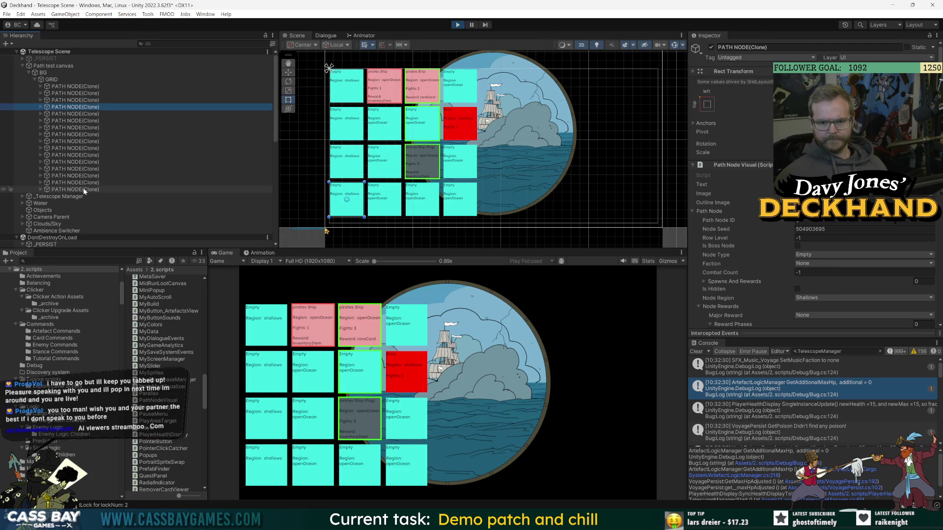
# - Compare nearby path nodes' reward data, checking a node's major reward options
pyautogui.press('Down')
pyautogui.press('Down')
pyautogui.press('Down')
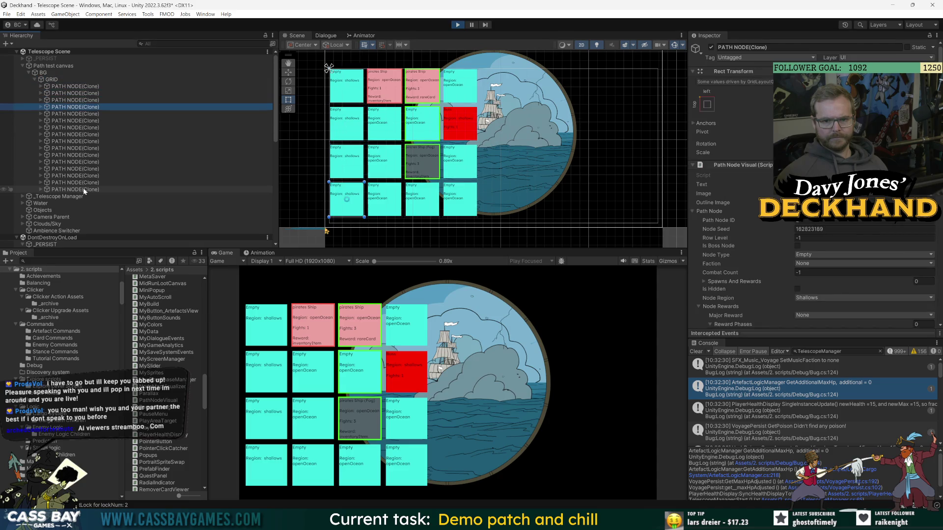
pyautogui.press('Down')
pyautogui.press('Down')
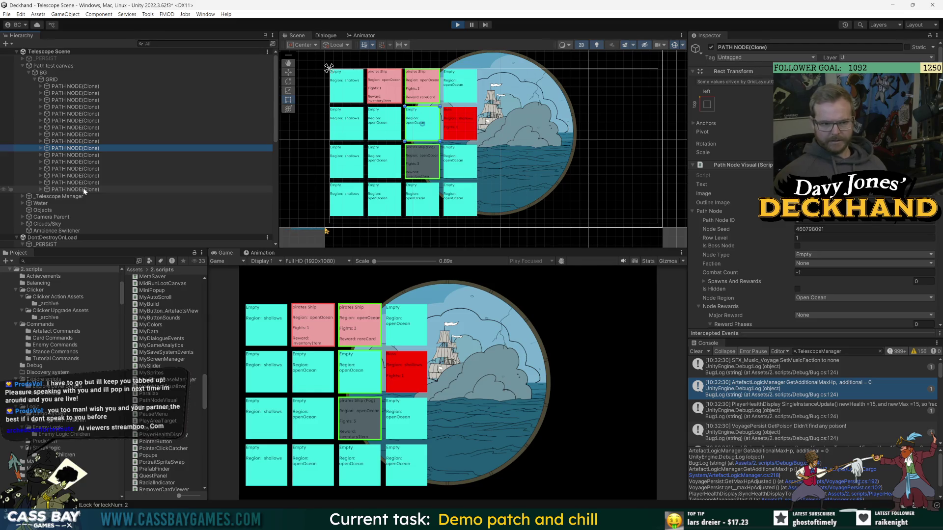
pyautogui.press('Down')
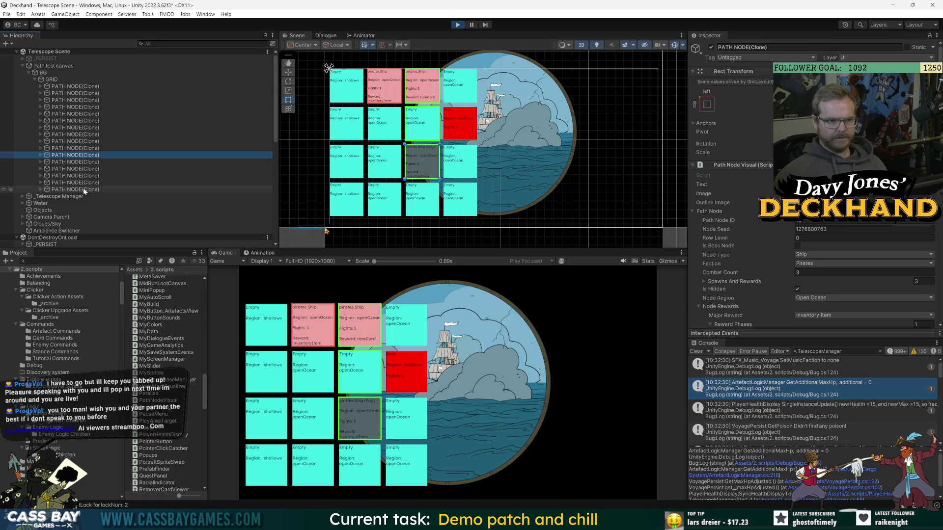
pyautogui.press('Up')
pyautogui.press('Up')
pyautogui.press('Up')
pyautogui.press('Up')
pyautogui.press('Up')
pyautogui.press('Up')
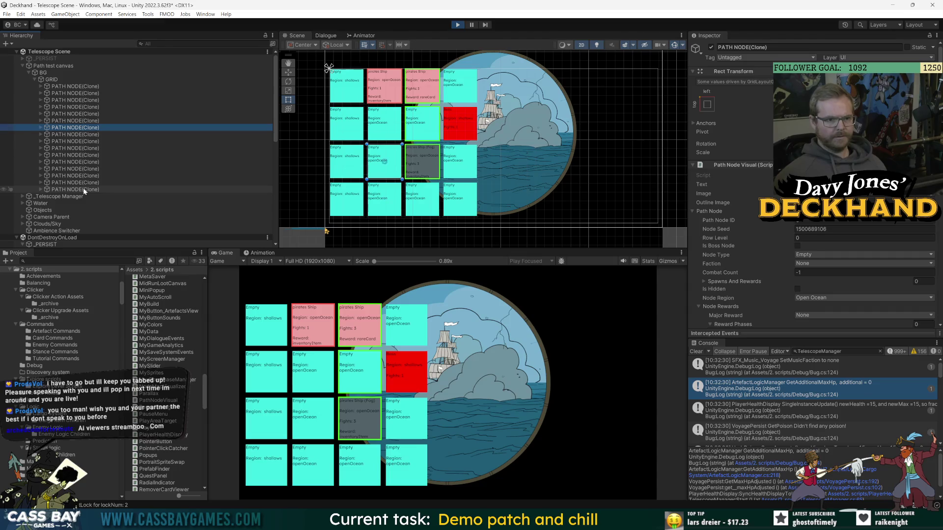
pyautogui.press('Down')
pyautogui.press('Down')
pyautogui.press('Down')
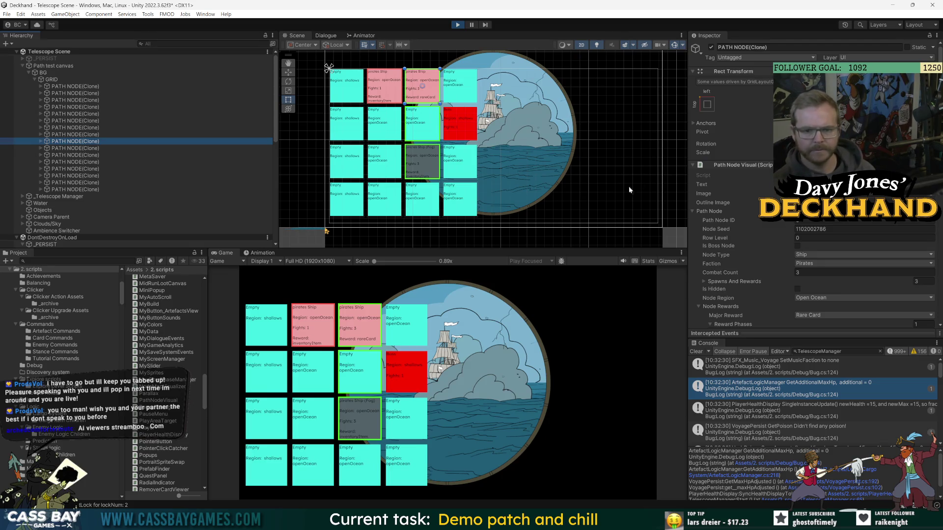
pyautogui.press('Up')
pyautogui.press('Up')
pyautogui.press('Up')
pyautogui.press('Up')
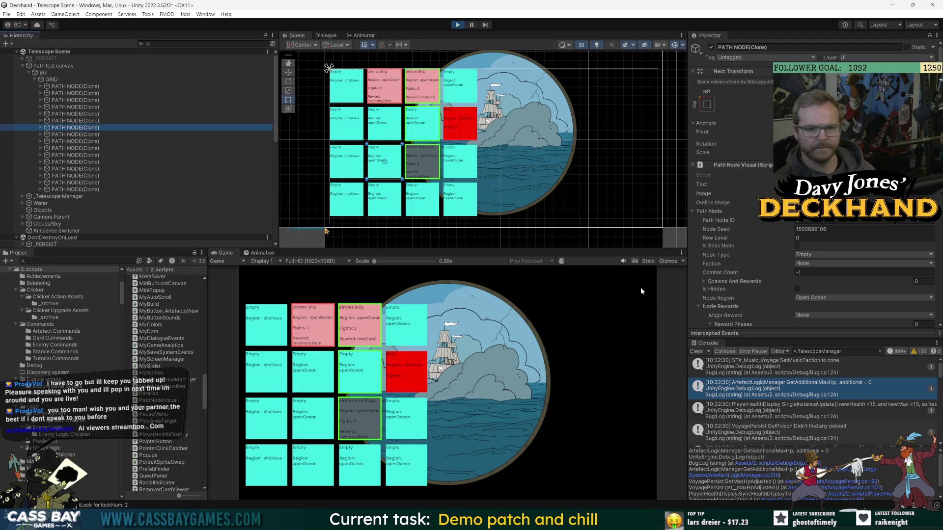
pyautogui.click(641, 291)
pyautogui.click(863, 314)
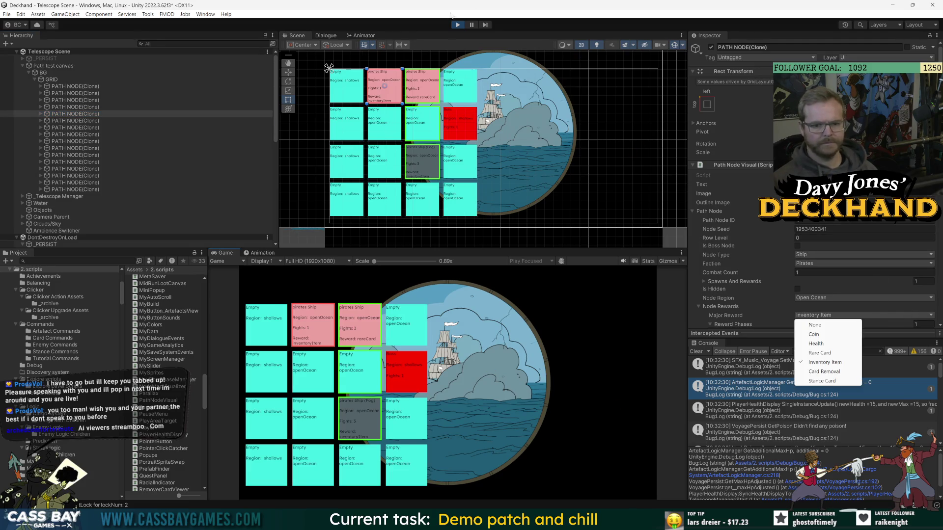
pyautogui.click(55, 66)
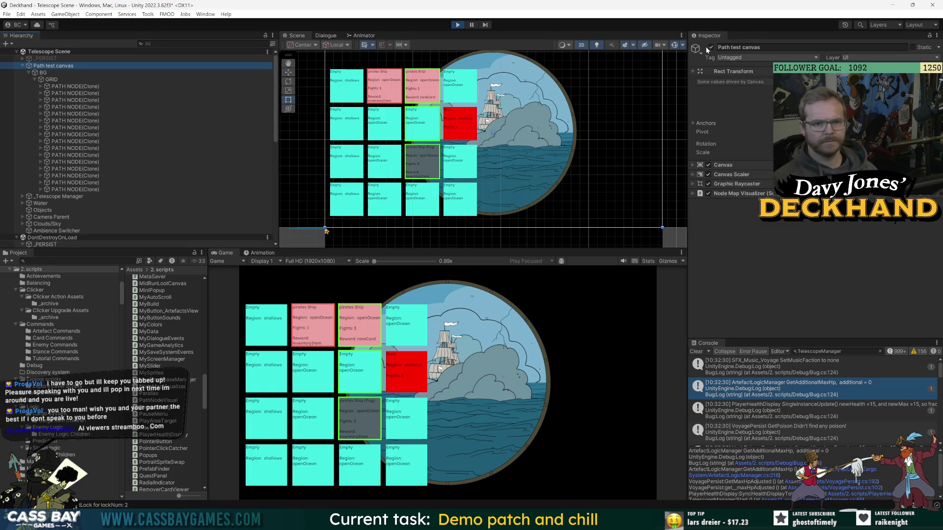
pyautogui.click(710, 48)
pyautogui.click(614, 387)
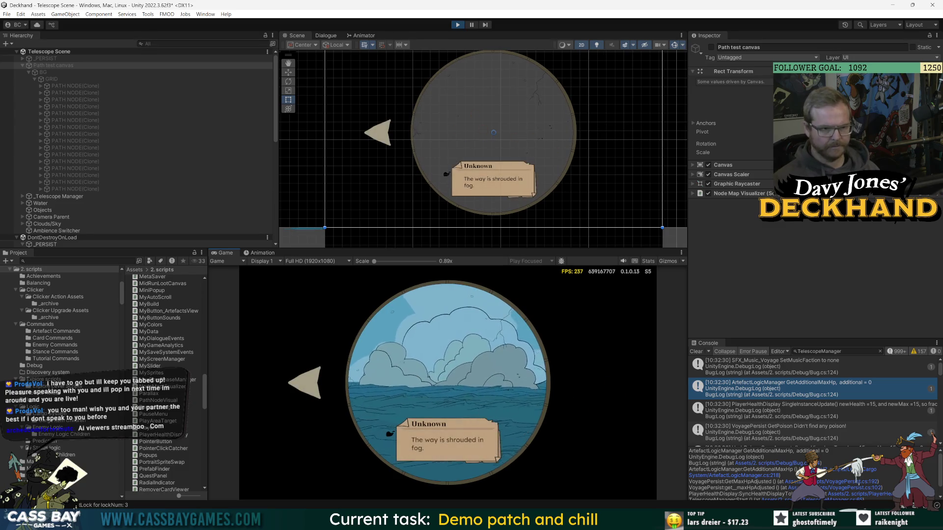
pyautogui.click(711, 48)
pyautogui.click(92, 189)
pyautogui.press('Up')
pyautogui.press('Up')
pyautogui.press('Up')
pyautogui.press('Up')
pyautogui.press('Up')
pyautogui.press('Up')
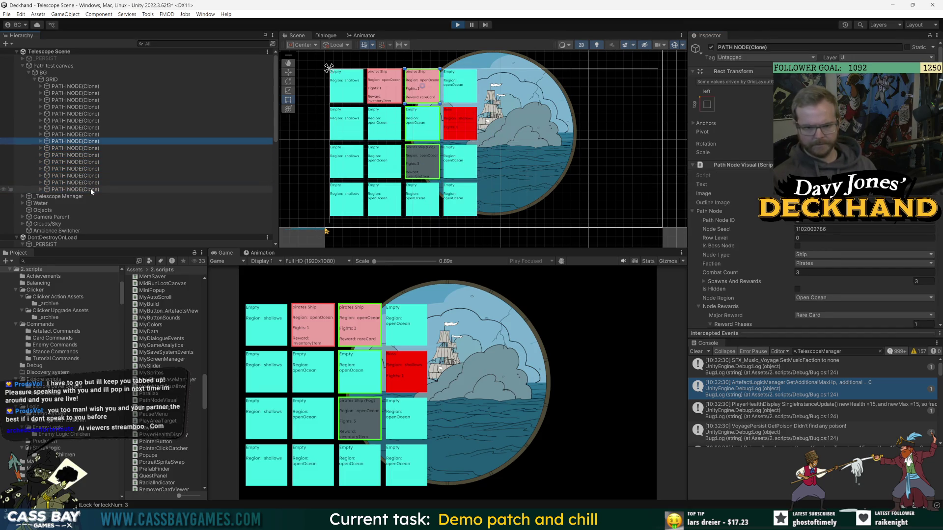
pyautogui.press('Up')
pyautogui.press('Up')
pyautogui.press('Up')
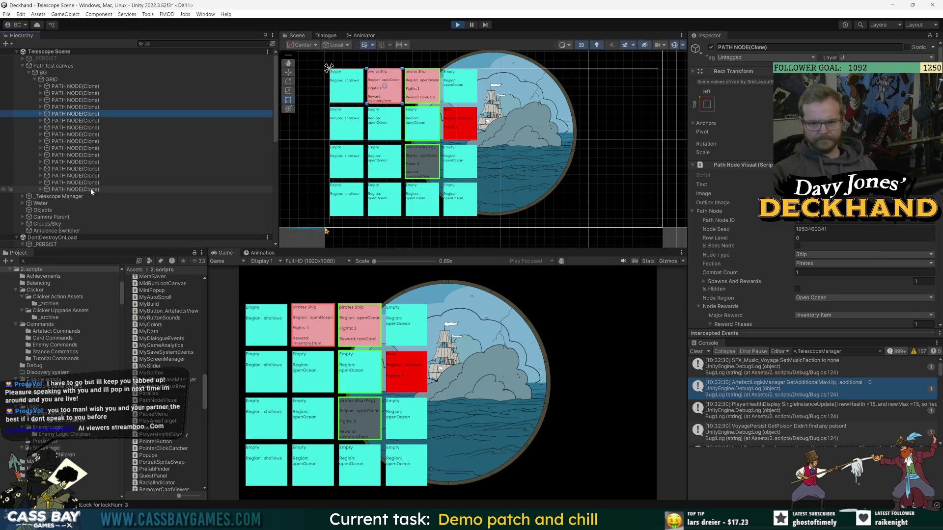
pyautogui.press('Up')
pyautogui.press('Down')
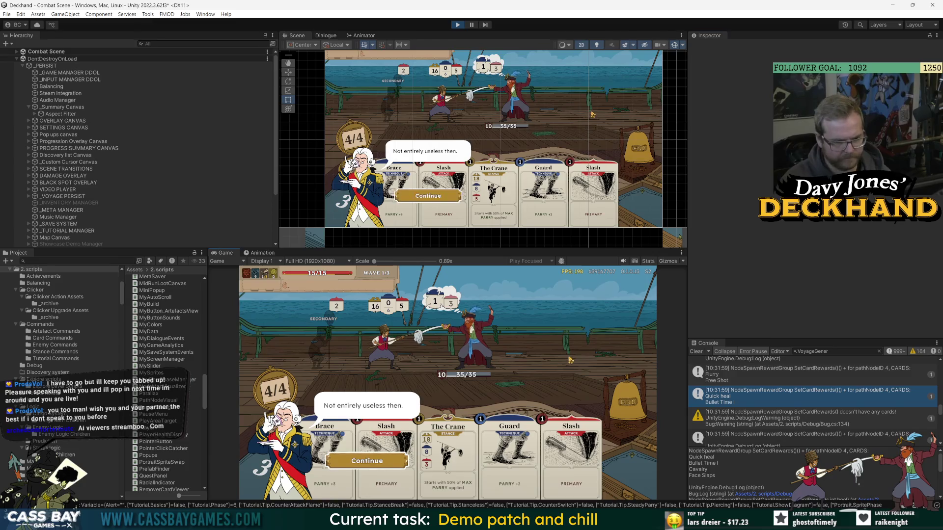
# - Advance the tutorial dialogue past the captain's line to Tutorial Completed
pyautogui.click(361, 454)
# - Finish the tutorial dialogue and quit the run to the main menu
pyautogui.click(361, 453)
pyautogui.click(361, 453)
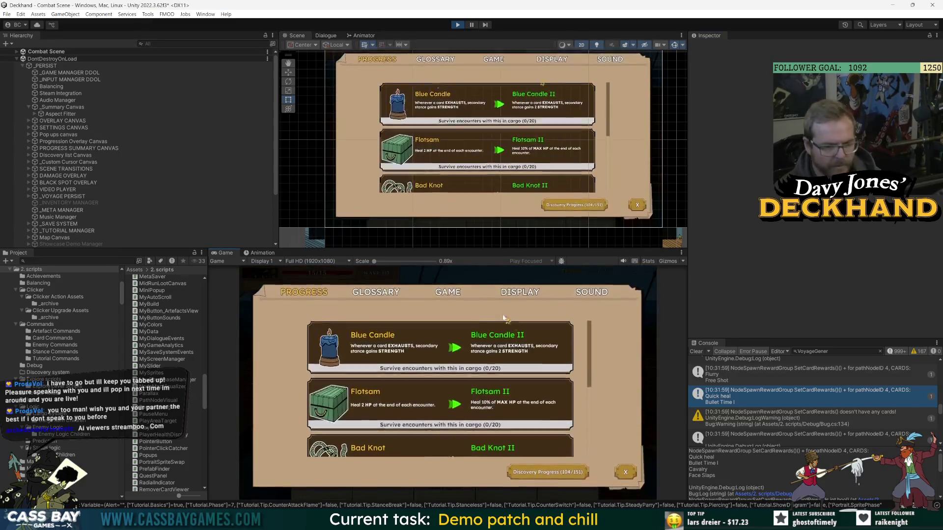
pyautogui.press('Escape')
pyautogui.click(450, 365)
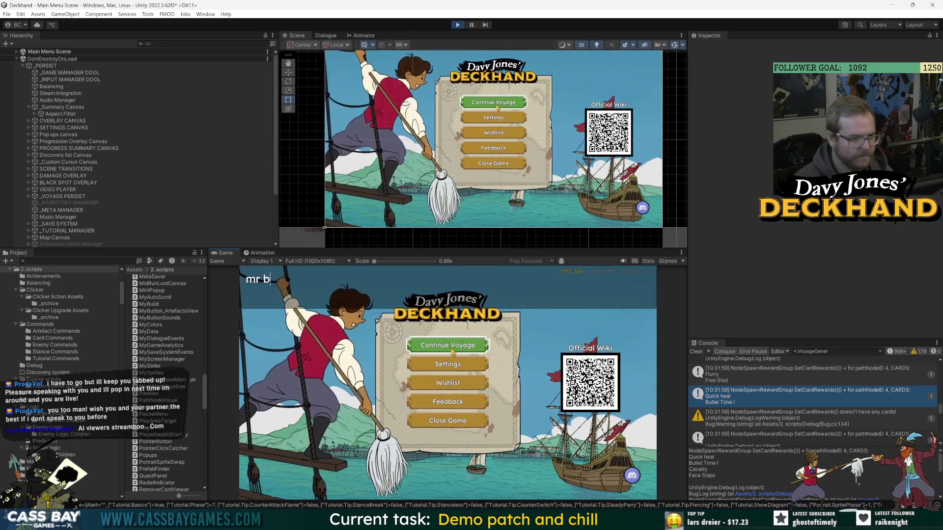
# - Continue the saved voyage, then stop Play mode with Ctrl+P
pyautogui.click(479, 343)
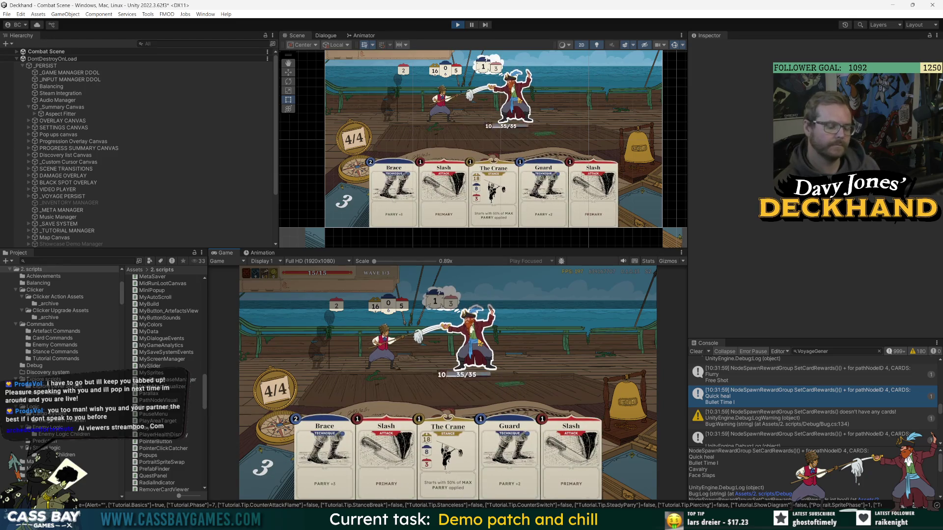
pyautogui.moveTo(480, 343)
pyautogui.write('l=')
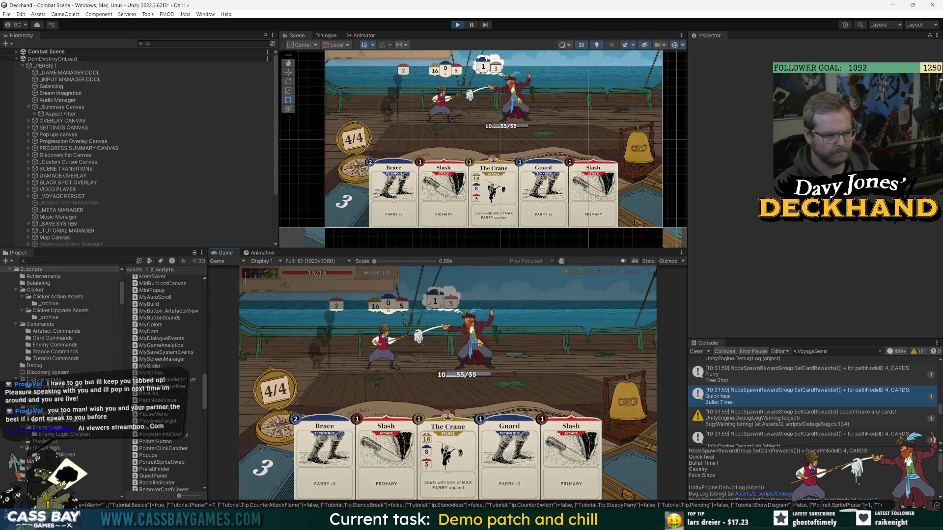
pyautogui.hotkey('ctrl', 'p')
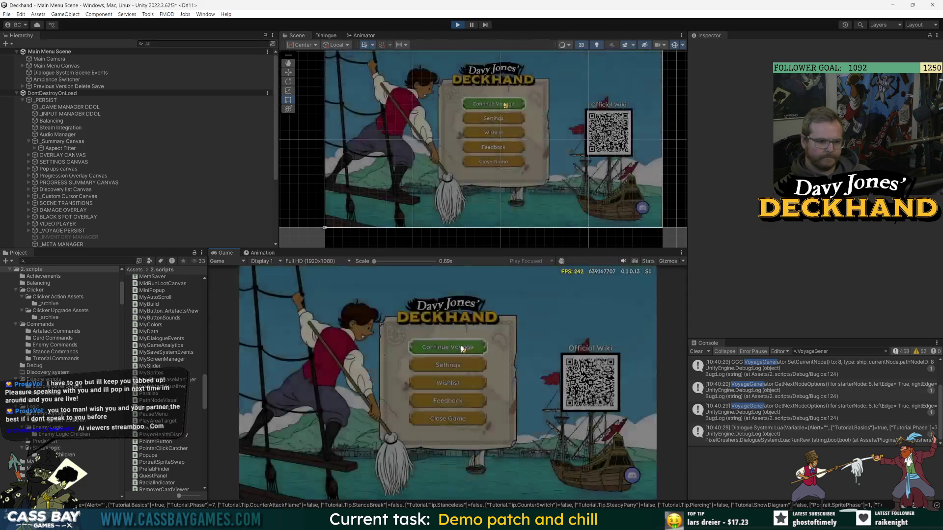
# - Continue the saved voyage, exit the fight to the main menu, and enter cheat text 'mr be'
pyautogui.click(462, 349)
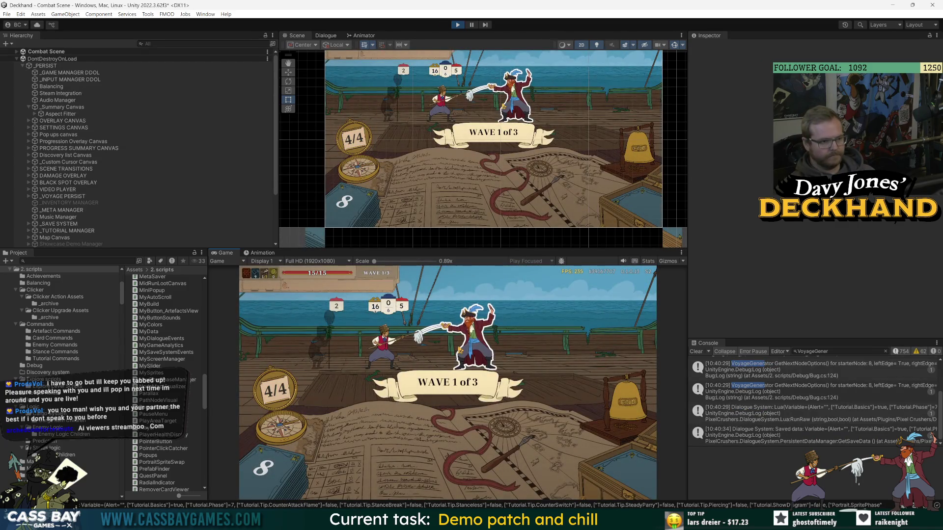
pyautogui.press('Escape')
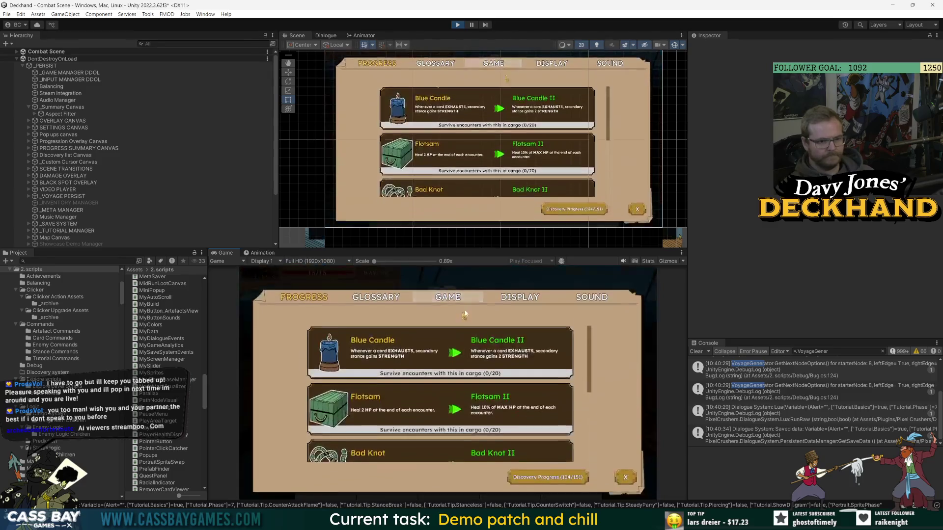
pyautogui.click(462, 300)
pyautogui.click(462, 378)
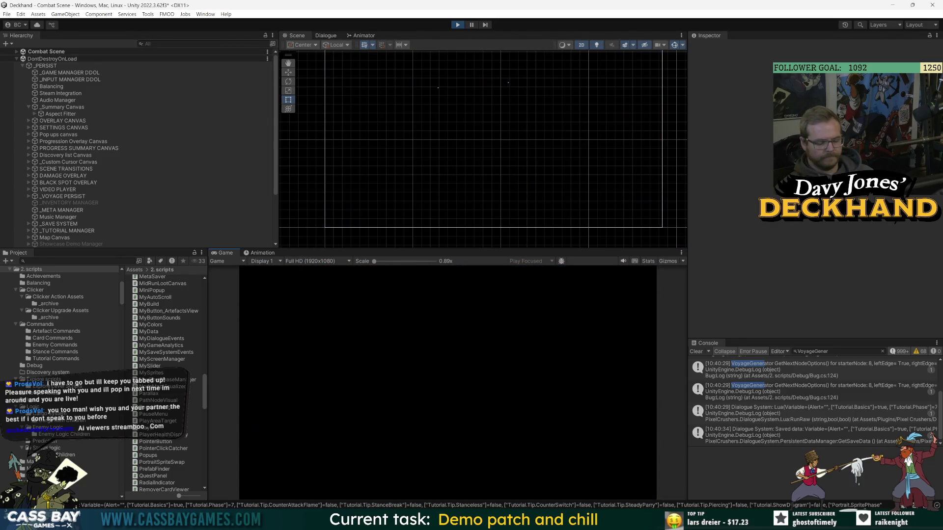
pyautogui.write('mr be')
pyautogui.press('Return')
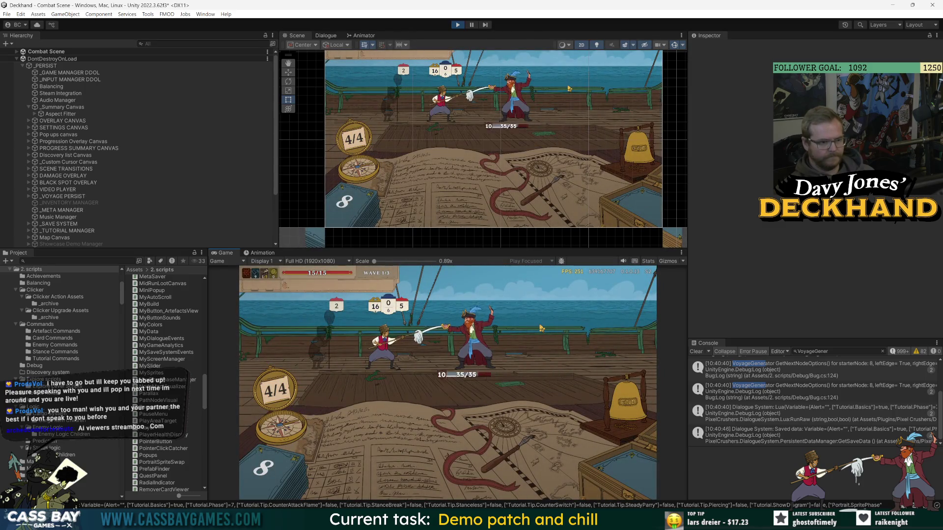
# - Return to the main menu, continue the voyage, and run the win-all cheat to end the fight
pyautogui.press('Escape')
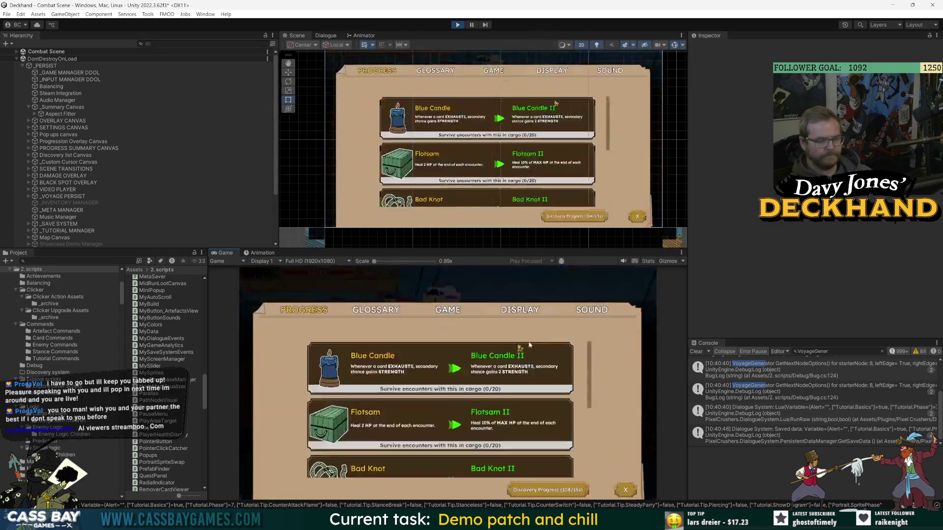
pyautogui.click(454, 369)
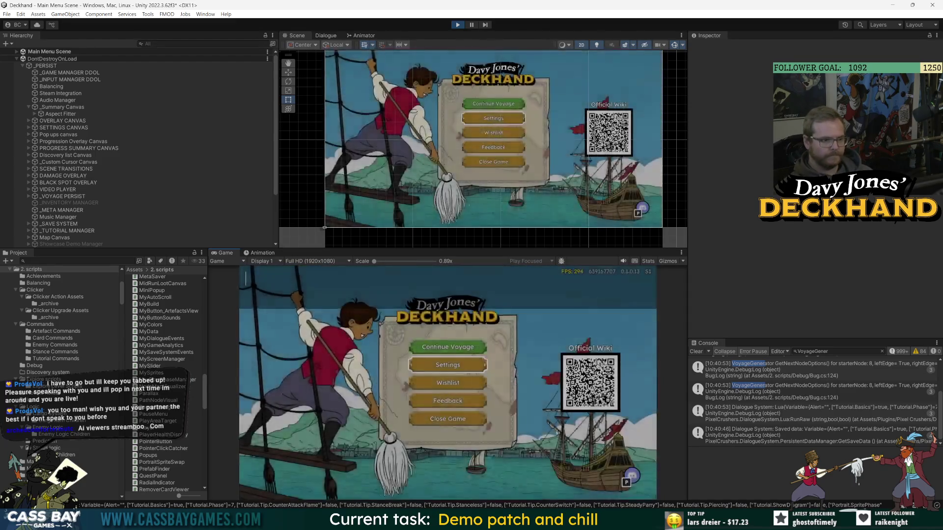
pyautogui.press('BackSpace')
pyautogui.press('BackSpace')
pyautogui.press('BackSpace')
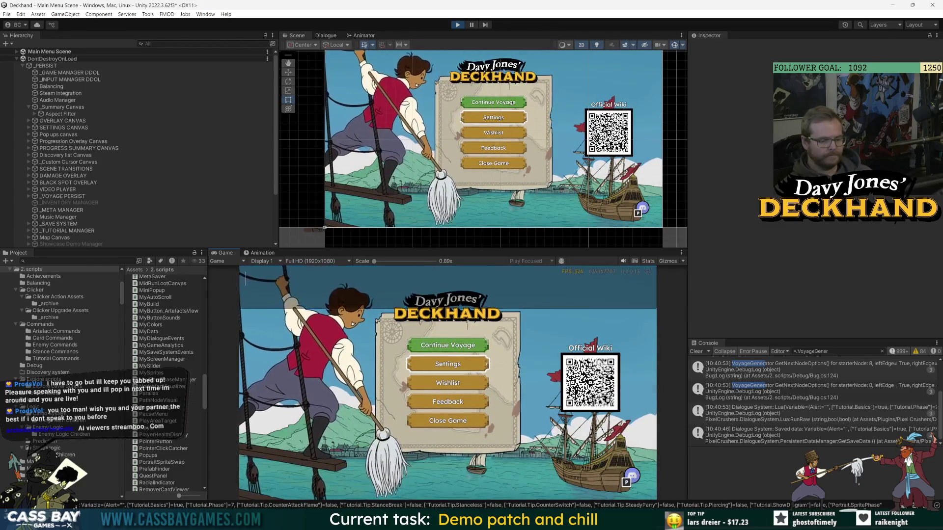
pyautogui.write('mrb')
pyautogui.press('Return')
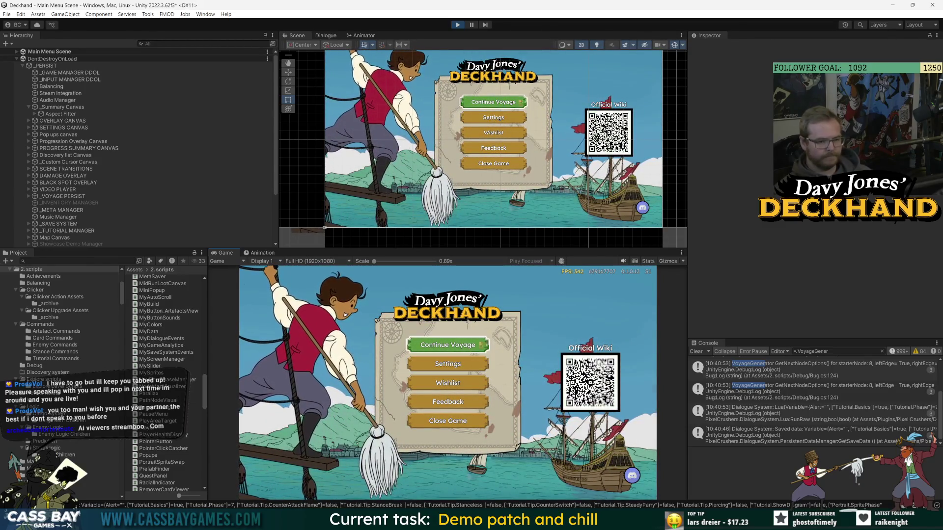
pyautogui.click(453, 352)
pyautogui.write('win all')
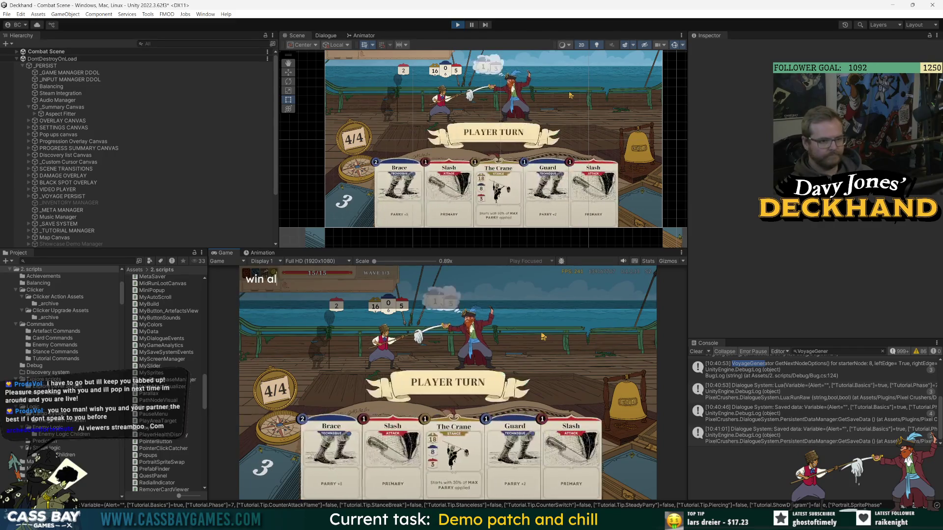
pyautogui.press('Return')
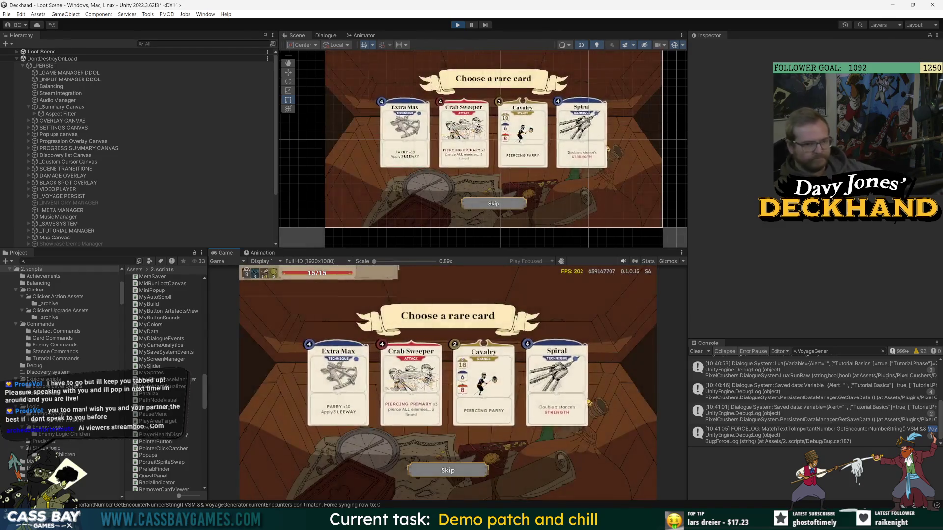
# - Take Spiral as the card reward, pan the telescope around, and check VoyageGenerator.cs in Visual Studio
pyautogui.click(558, 385)
pyautogui.click(452, 479)
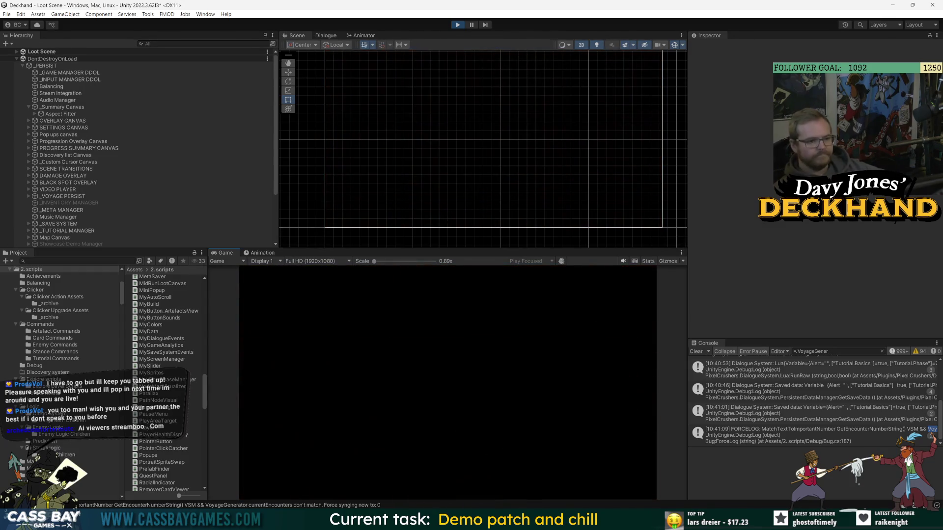
pyautogui.click(586, 396)
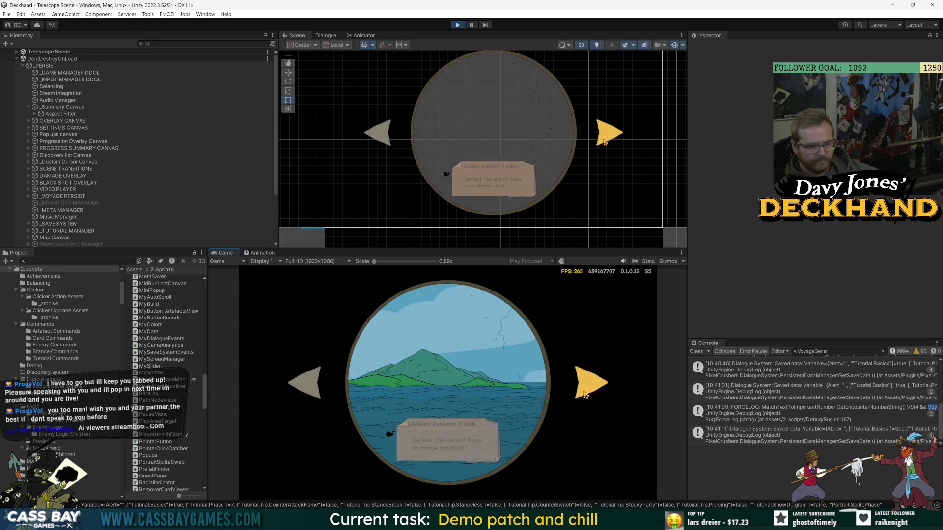
pyautogui.click(586, 395)
pyautogui.click(302, 382)
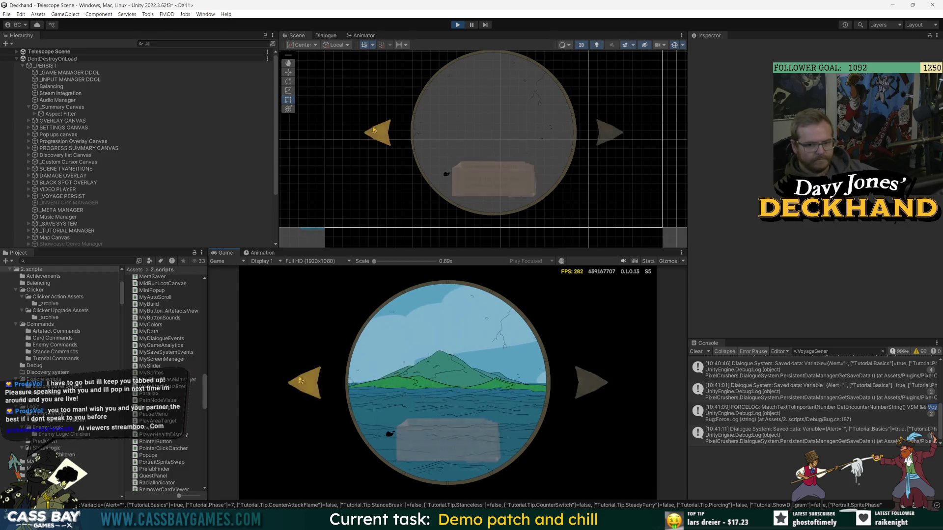
pyautogui.click(302, 382)
pyautogui.click(589, 382)
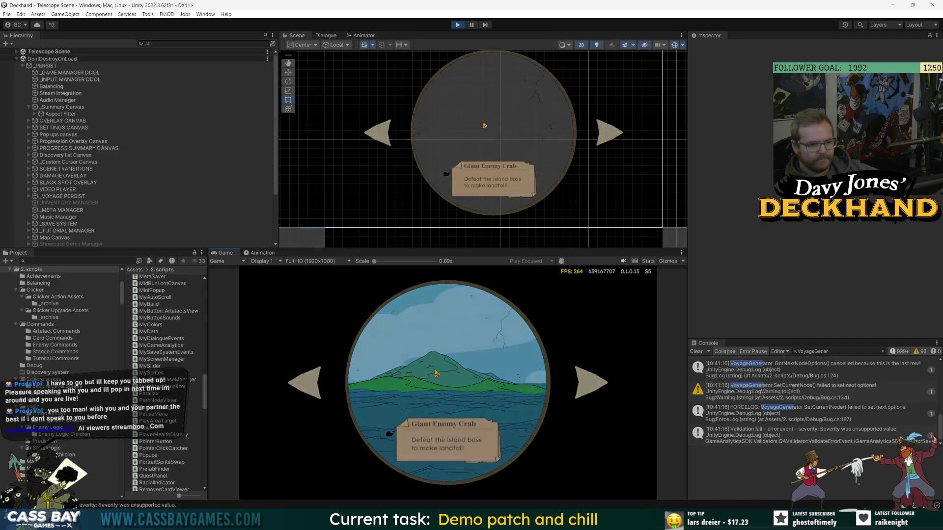
pyautogui.hotkey('alt', 'Tab')
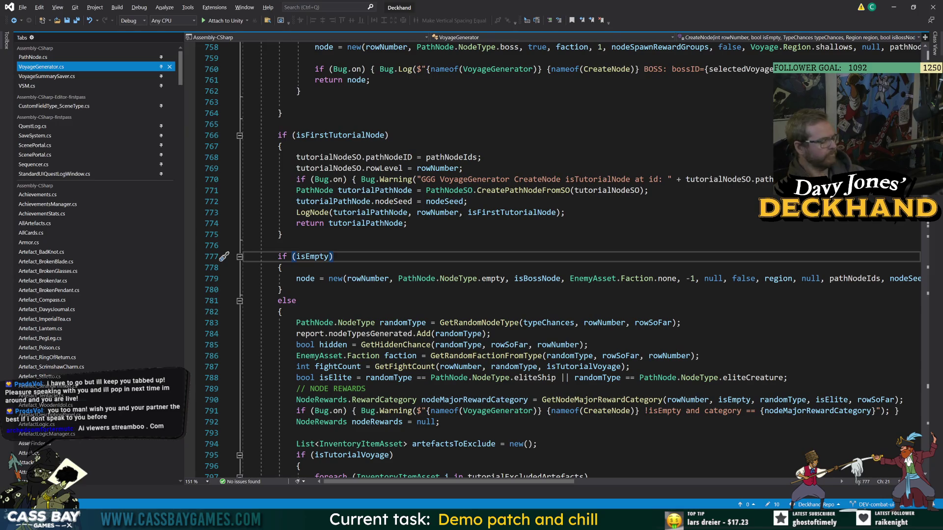
pyautogui.hotkey('alt', 'Tab')
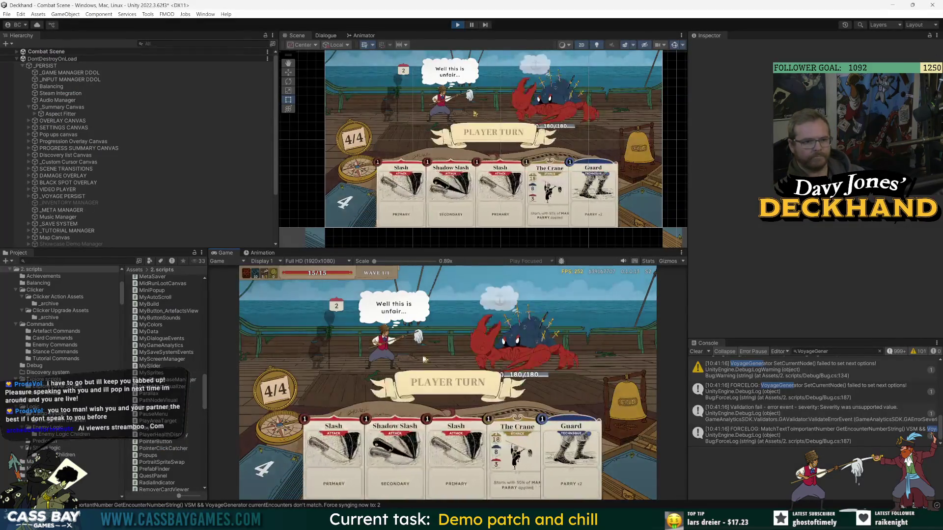
# - Abandon the current voyage against the crab from the in-game settings GAME tab
pyautogui.press('Escape')
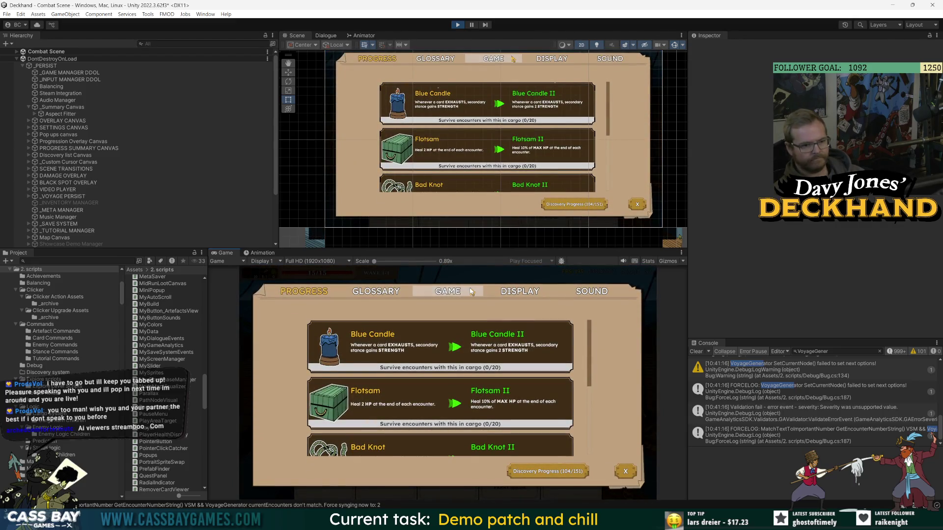
pyautogui.click(471, 292)
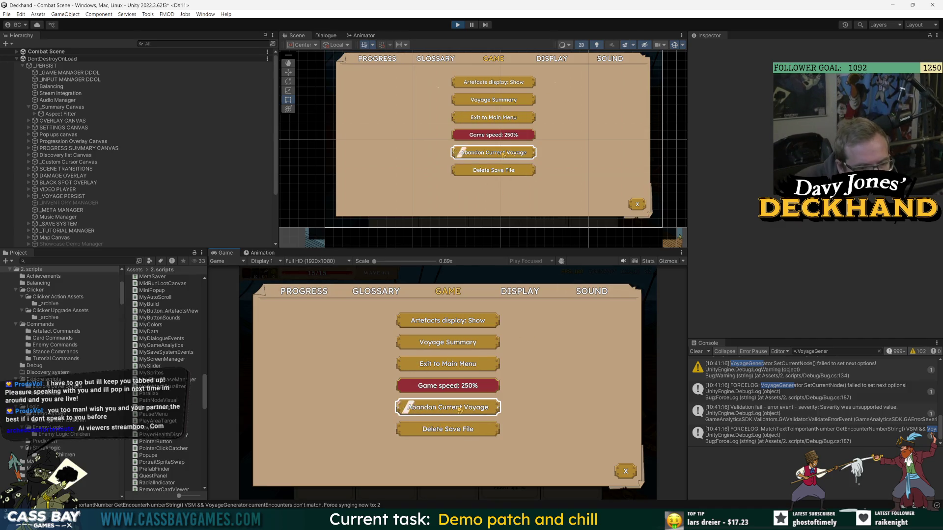
pyautogui.click(624, 473)
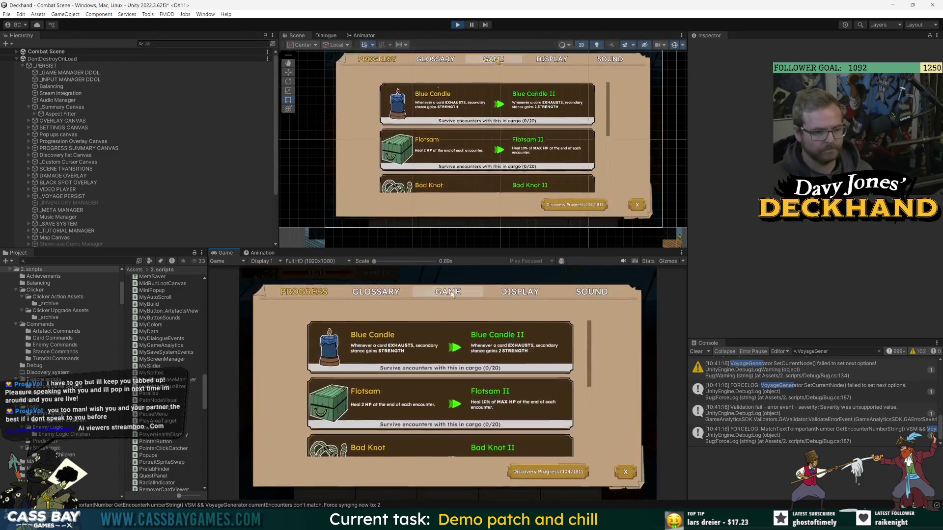
pyautogui.press('Escape')
pyautogui.click(460, 403)
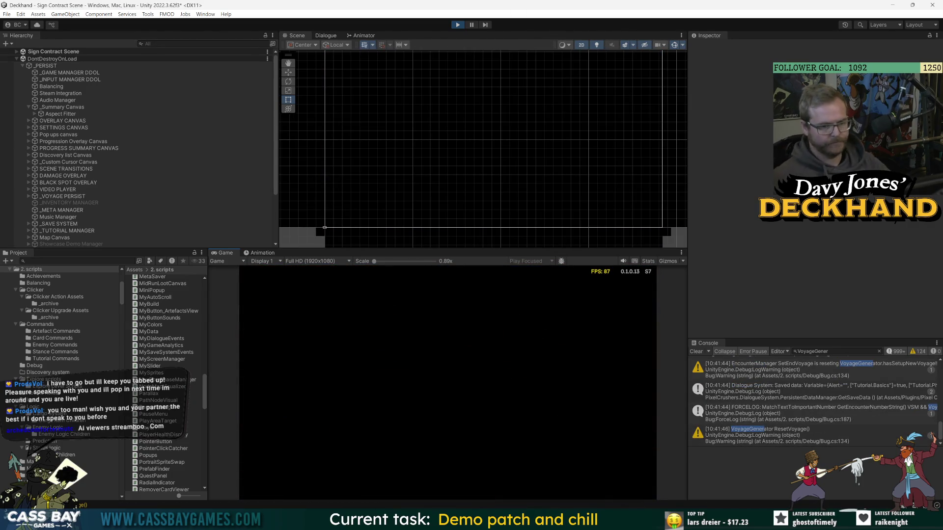
# - Clear the Console, skip the intro, sign the contract, and Resurrect at the Locker_Main cannon
pyautogui.click(762, 431)
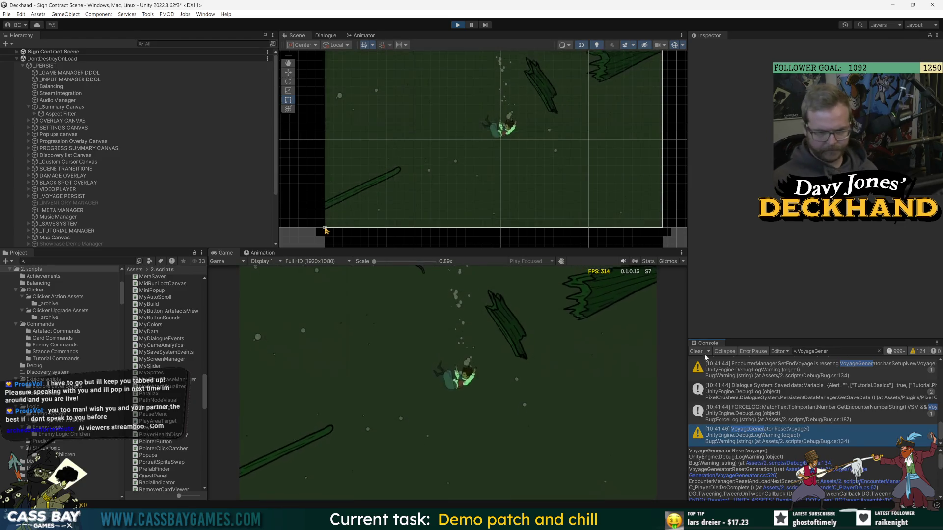
pyautogui.click(696, 351)
pyautogui.click(631, 485)
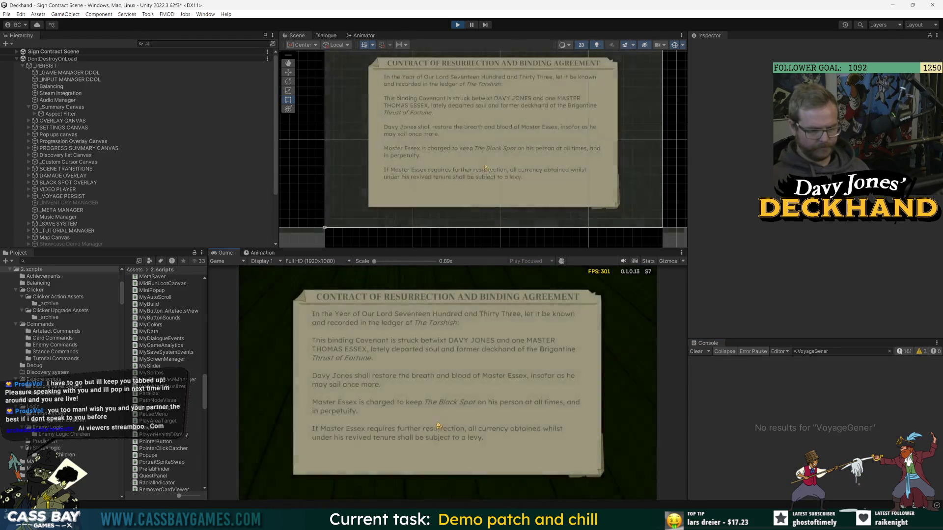
pyautogui.click(482, 460)
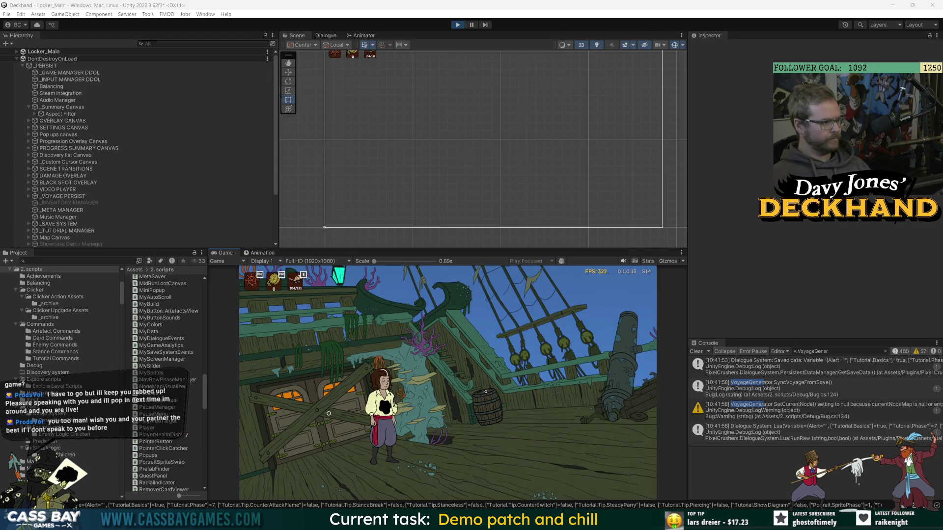
pyautogui.click(573, 426)
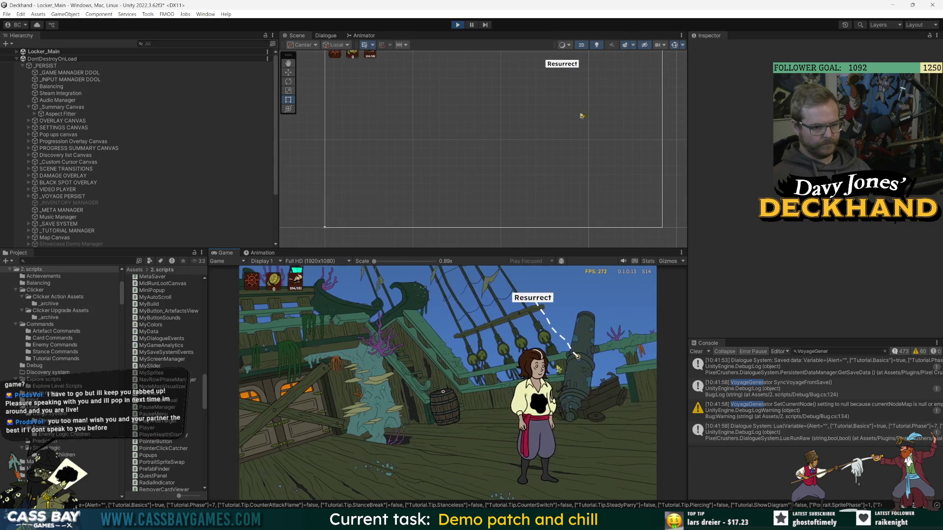
pyautogui.click(558, 368)
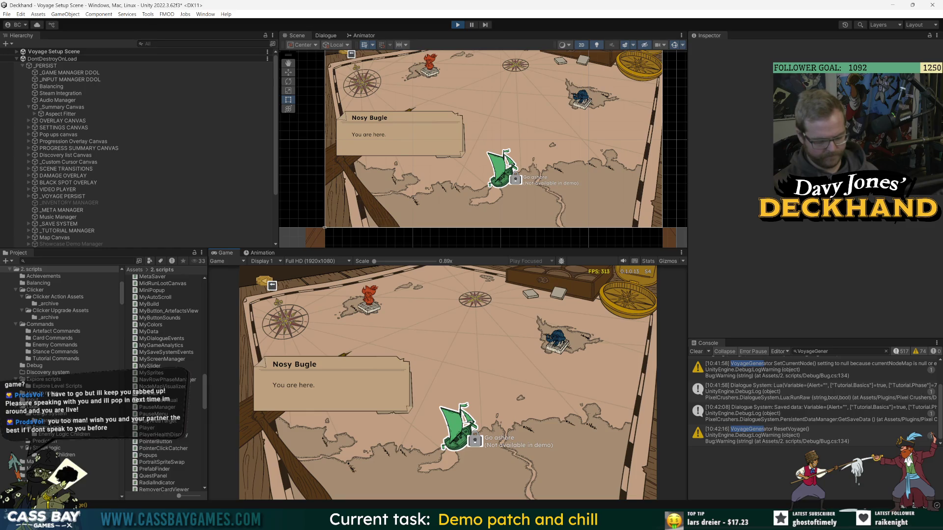
# - Confirm the Crab Island voyage, pack Scrimshaw Charm into cargo, and set sail
pyautogui.click(472, 338)
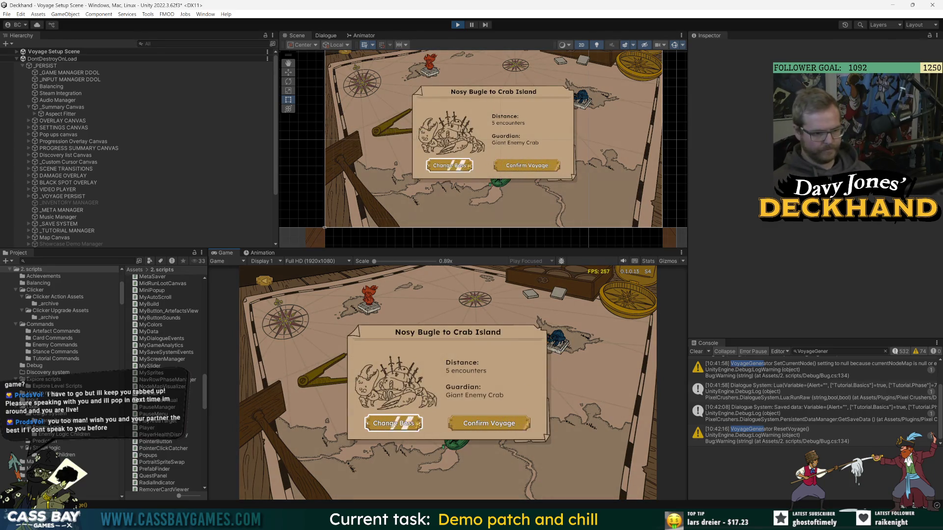
pyautogui.click(483, 430)
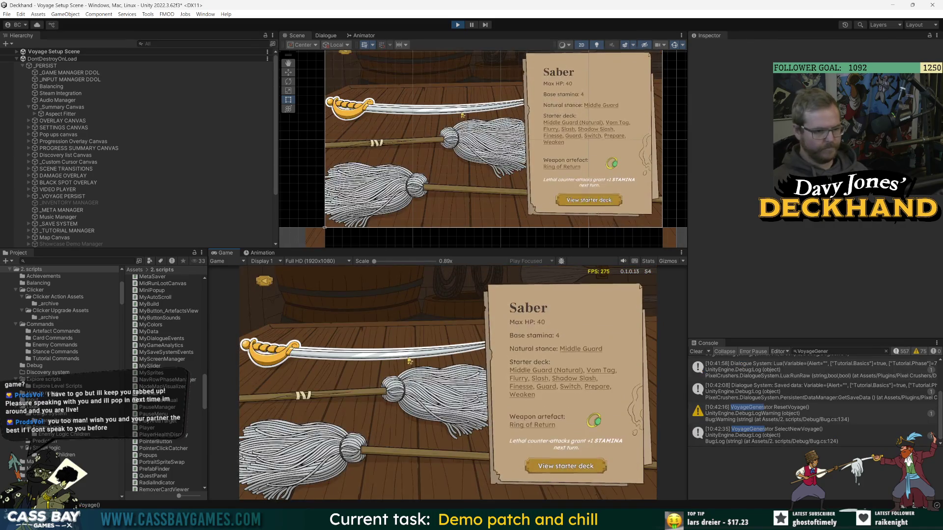
pyautogui.moveTo(619, 342)
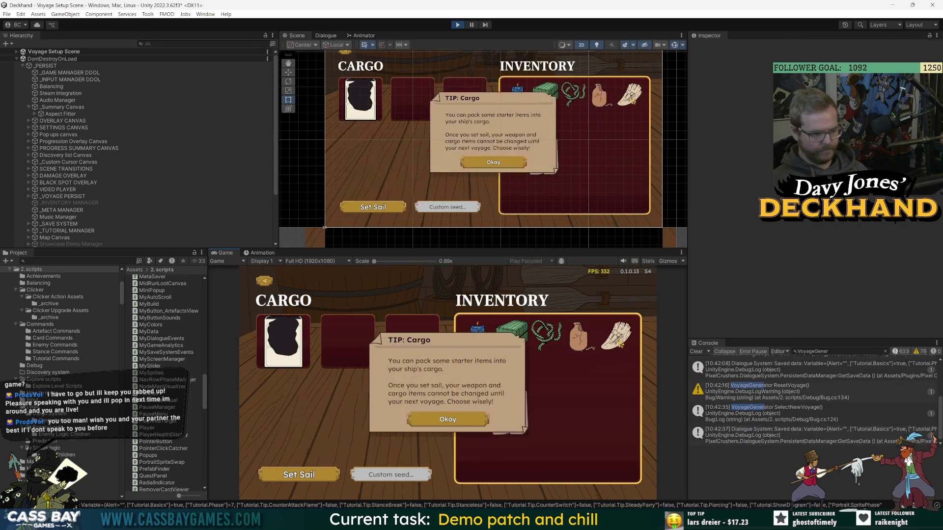
pyautogui.click(622, 346)
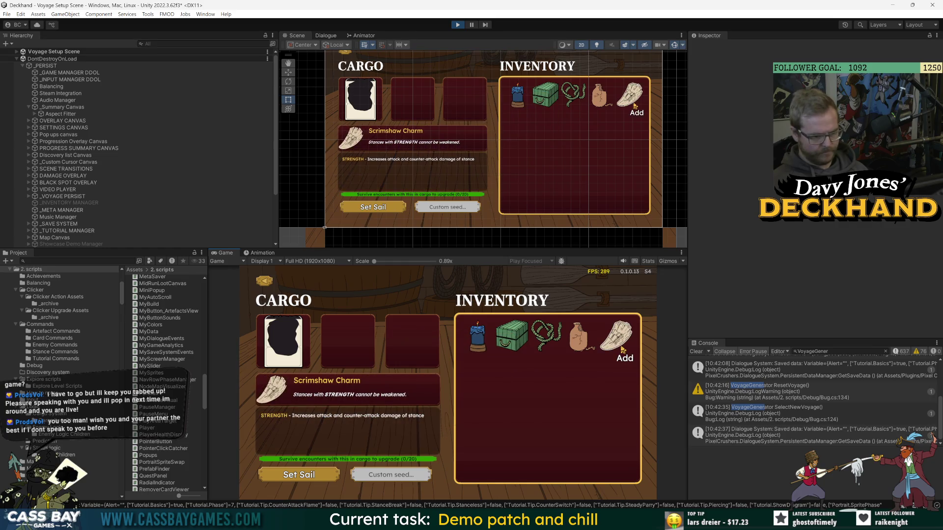
pyautogui.moveTo(587, 346)
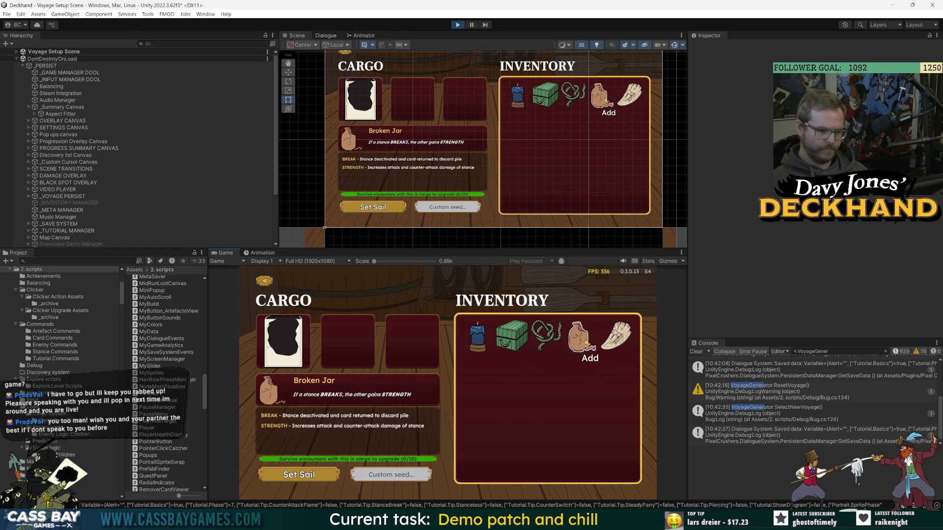
pyautogui.click(617, 339)
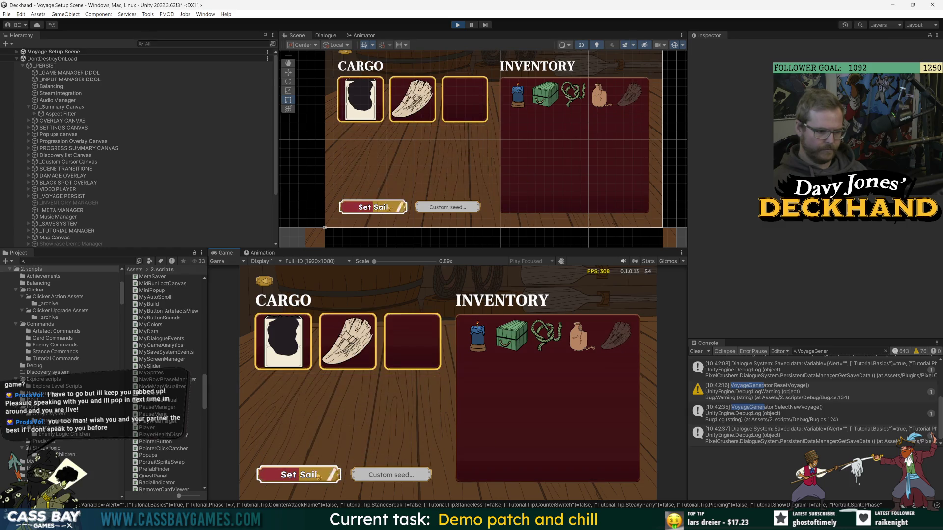
pyautogui.click(318, 477)
pyautogui.click(751, 439)
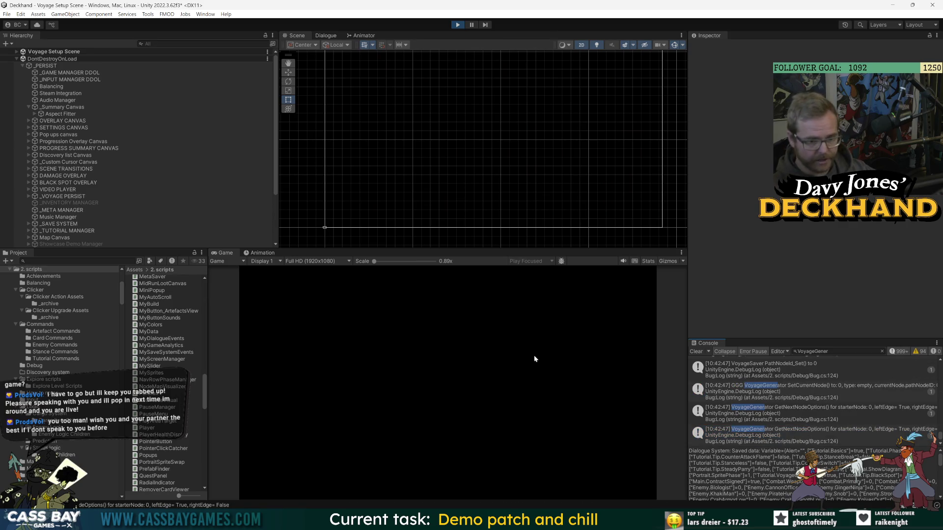
# - Enable the Path test canvas and expand BG > GRID to list its path nodes
pyautogui.click(17, 52)
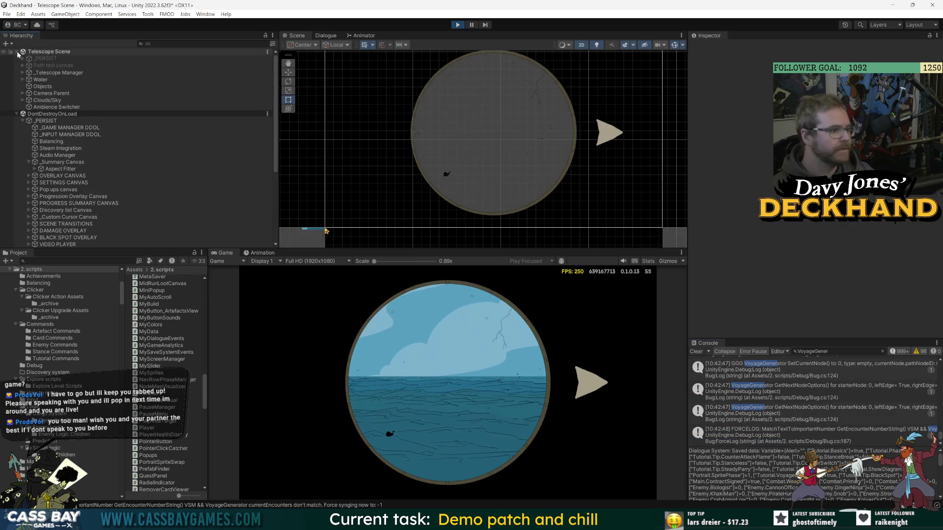
pyautogui.click(49, 65)
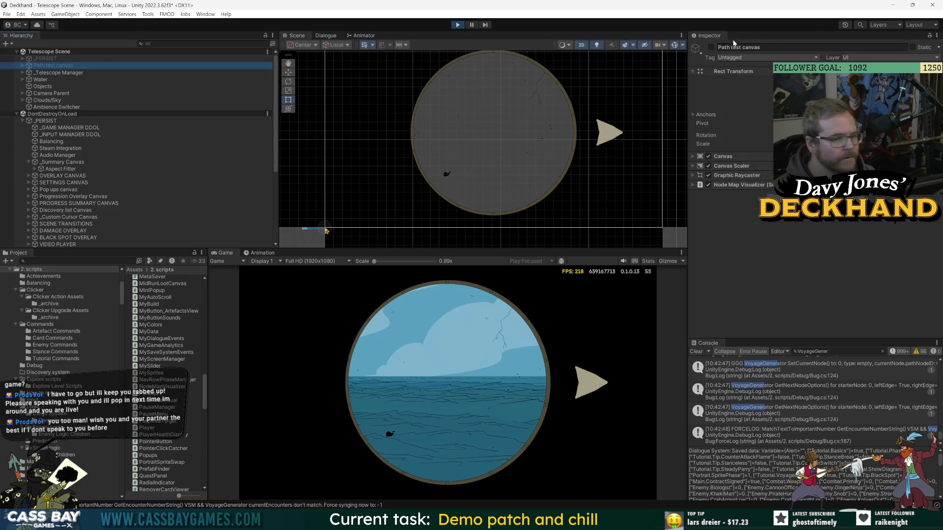
pyautogui.click(711, 47)
pyautogui.click(23, 66)
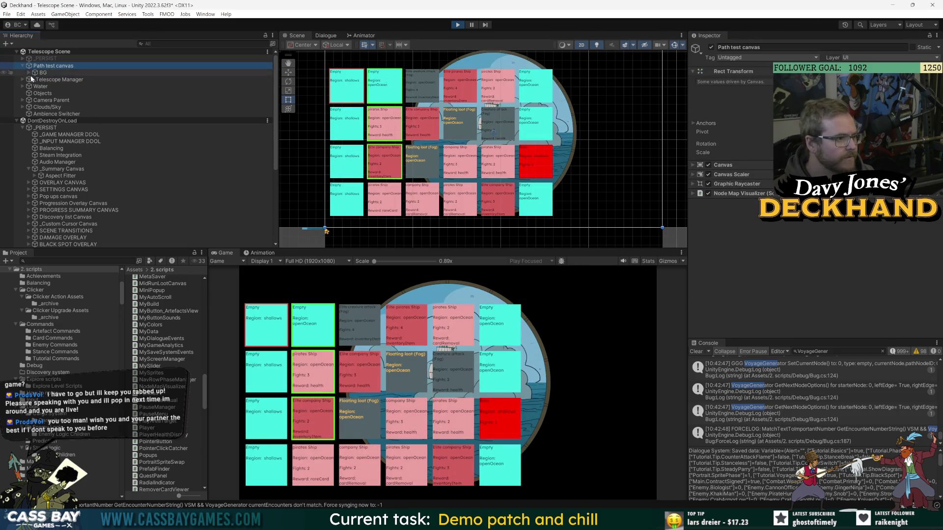
pyautogui.click(32, 74)
pyautogui.press('Right')
pyautogui.click(34, 78)
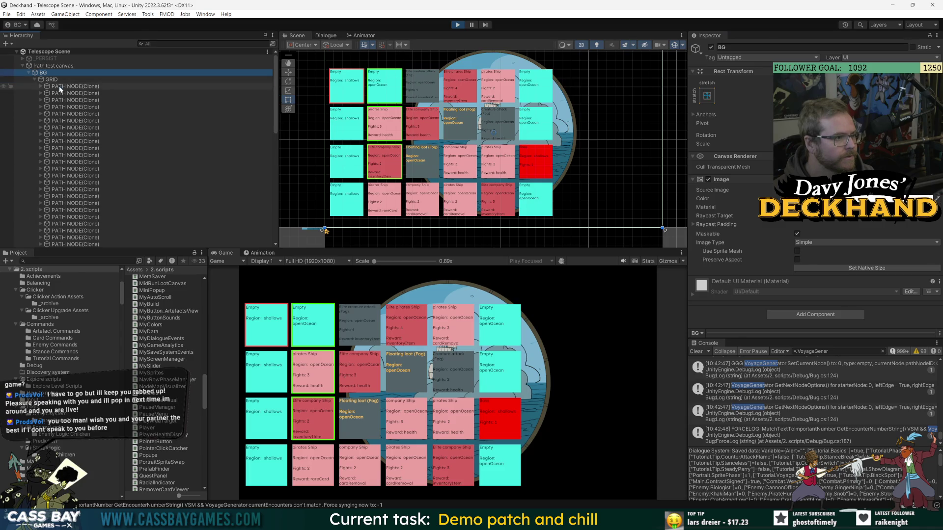
# - Step through the PATH NODE(Clone) rows in the Inspector, then stop Play mode
pyautogui.click(58, 86)
pyautogui.press('Down')
pyautogui.press('Down')
pyautogui.press('Up')
pyautogui.press('Up')
pyautogui.press('Down')
pyautogui.press('Down')
pyautogui.press('Down')
pyautogui.press('Down')
pyautogui.press('Down')
pyautogui.press('Down')
pyautogui.press('Down')
pyautogui.press('Down')
pyautogui.press('Down')
pyautogui.press('Down')
pyautogui.press('Down')
pyautogui.press('Down')
pyautogui.press('Down')
pyautogui.press('Down')
pyautogui.press('Down')
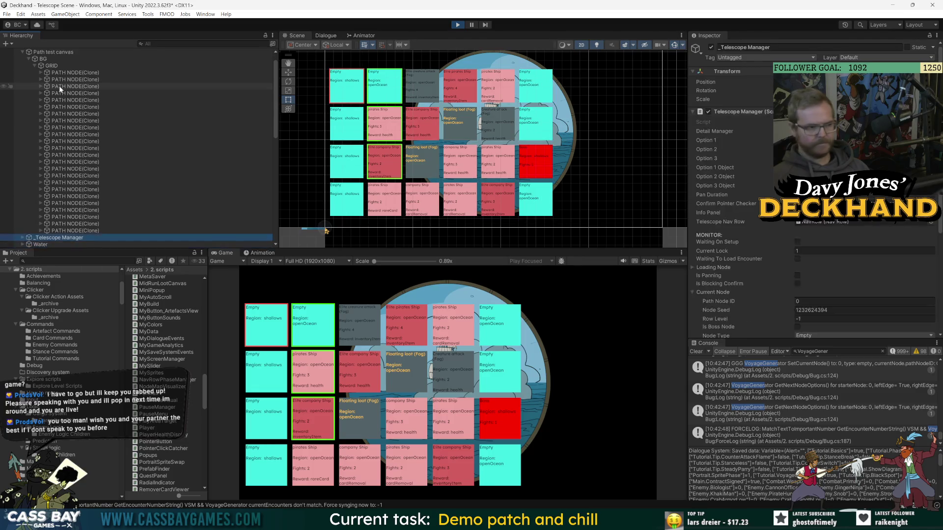
pyautogui.press('Up')
pyautogui.press('Up')
pyautogui.press('Up')
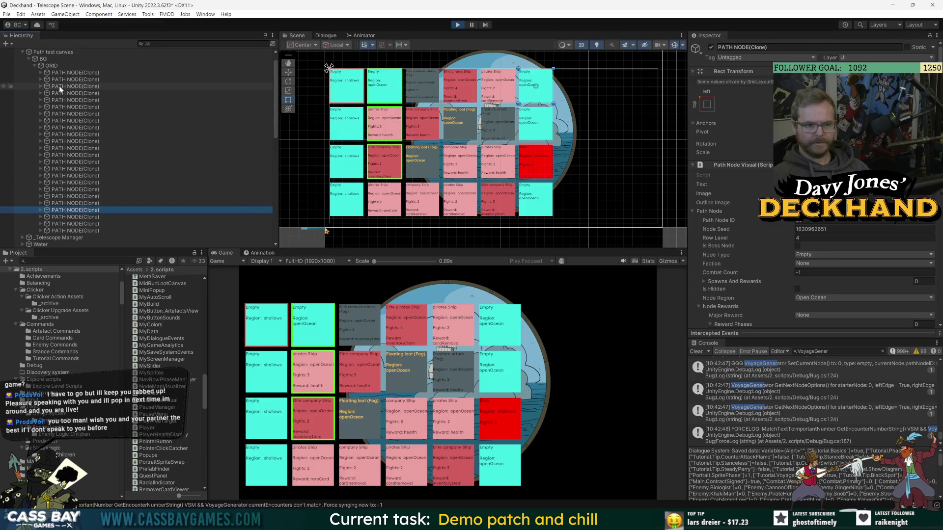
pyautogui.hotkey('ctrl', 'p')
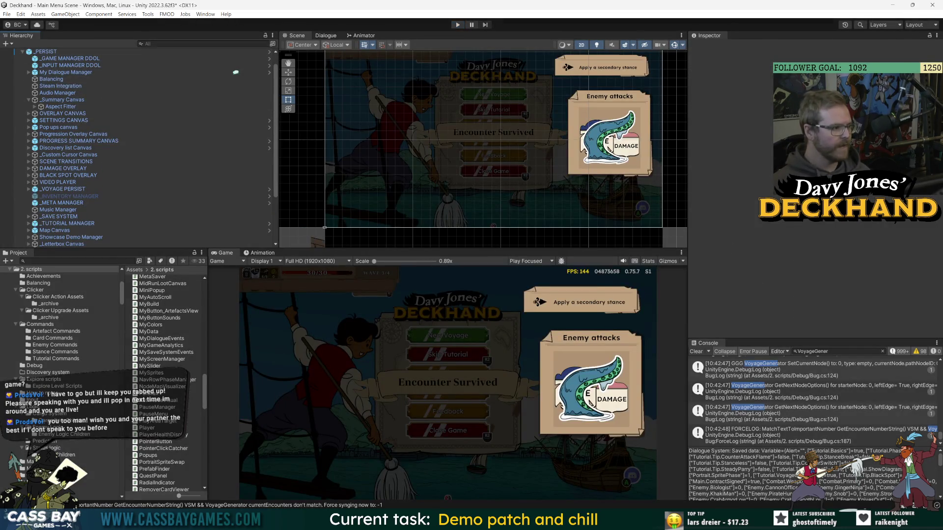
# - On _GAME MANAGER DDOL, set My Build's Build Type to Playtest
pyautogui.click(182, 59)
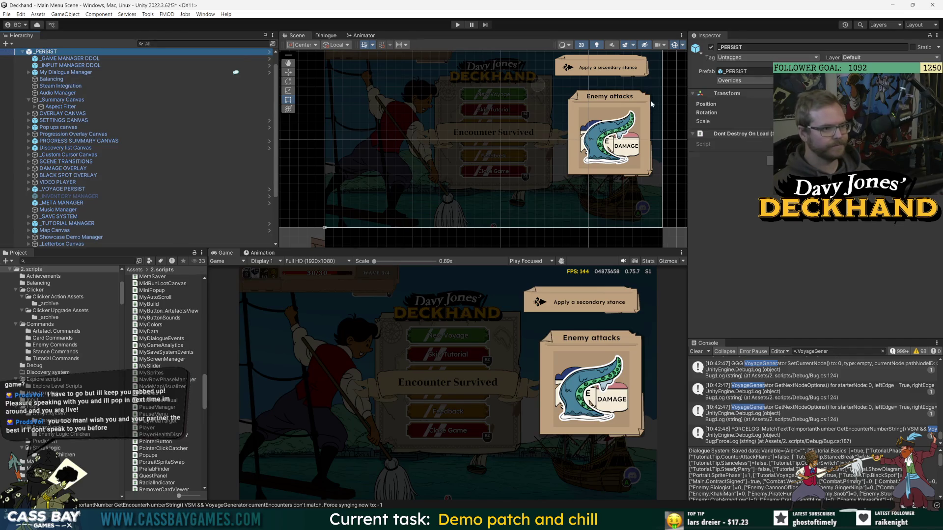
pyautogui.click(830, 222)
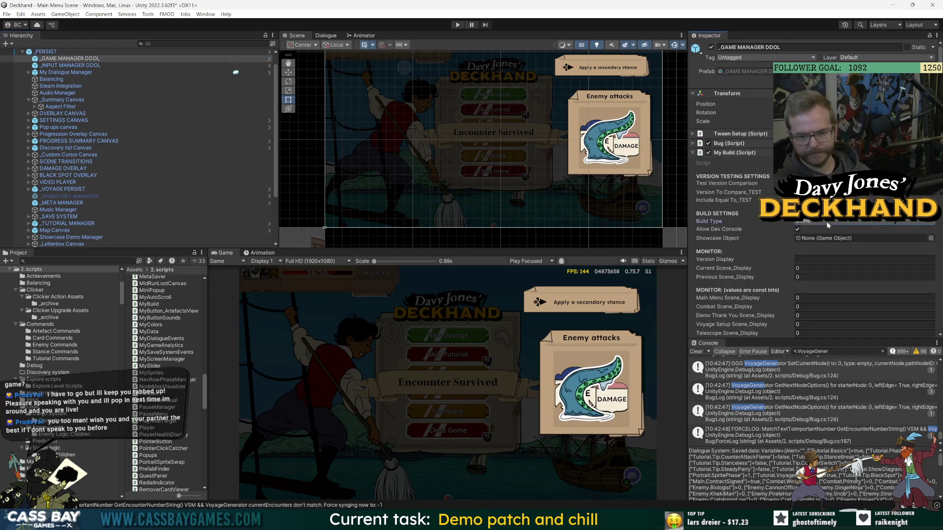
pyautogui.click(829, 259)
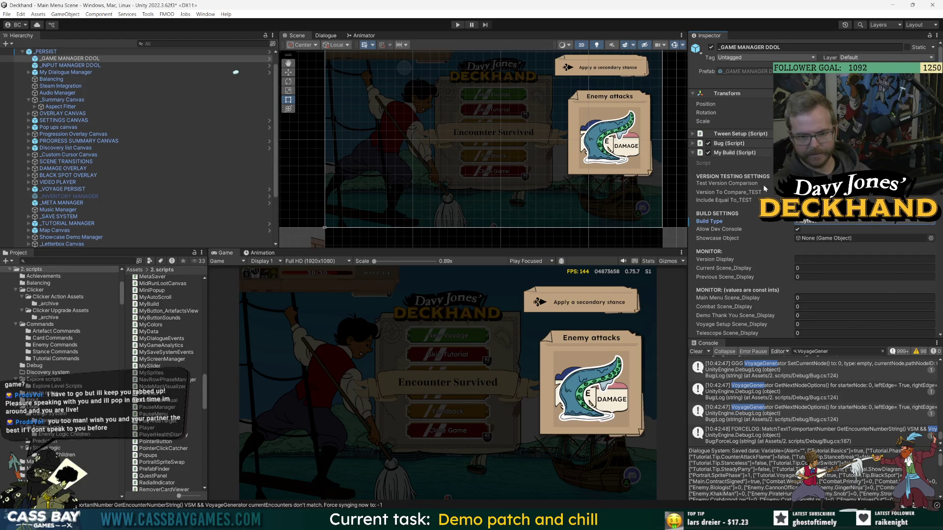
pyautogui.click(745, 153)
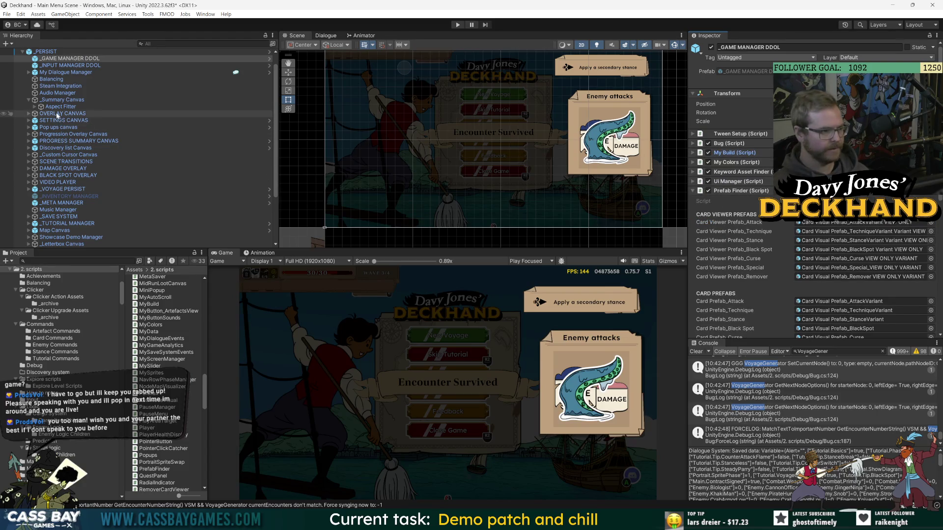
# - Review the Steam Integration settings and change Bug's Debug Level on the game manager
pyautogui.click(56, 86)
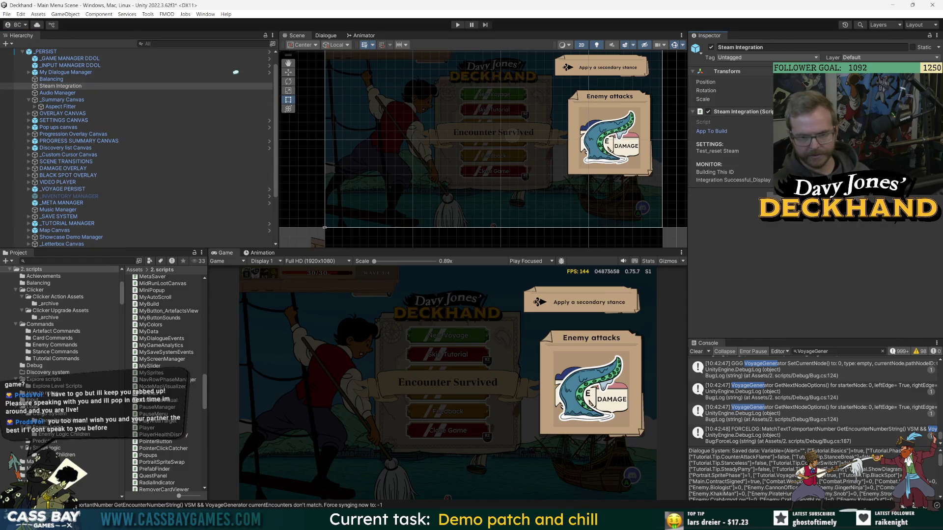
pyautogui.click(70, 58)
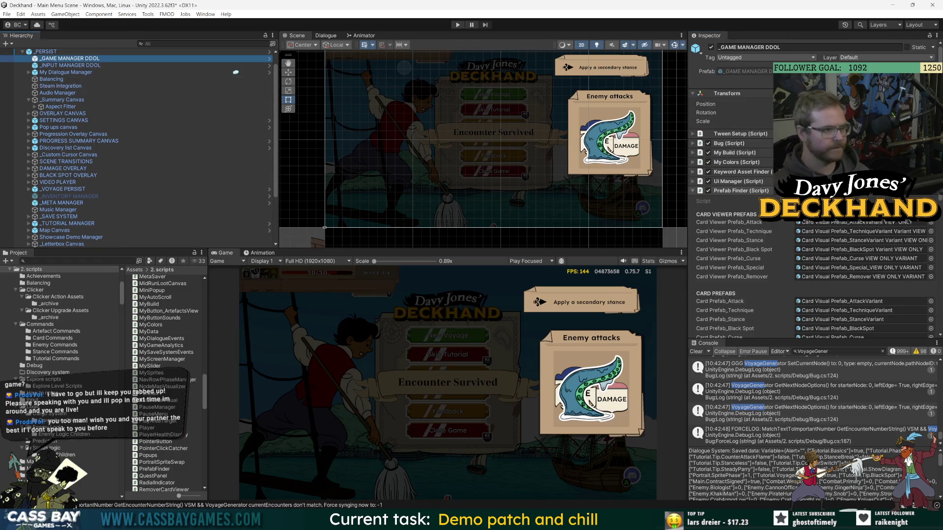
pyautogui.click(729, 143)
pyautogui.click(825, 211)
pyautogui.click(828, 251)
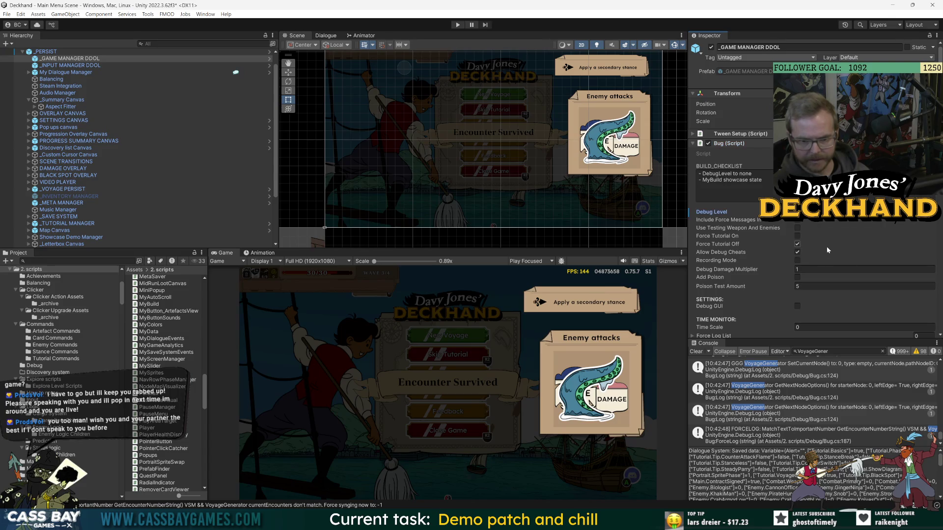
# - Apply all prefab overrides on _PERSIST
pyautogui.click(45, 51)
pyautogui.click(729, 81)
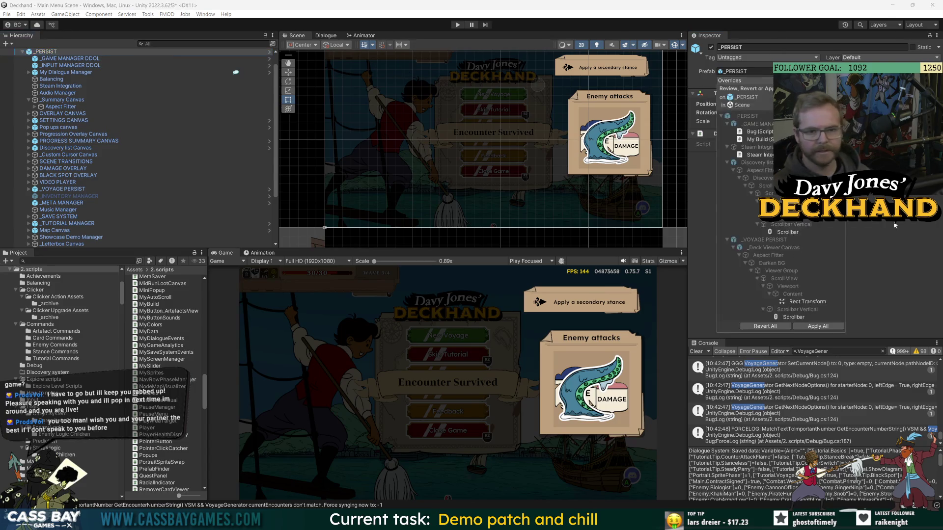
pyautogui.click(831, 327)
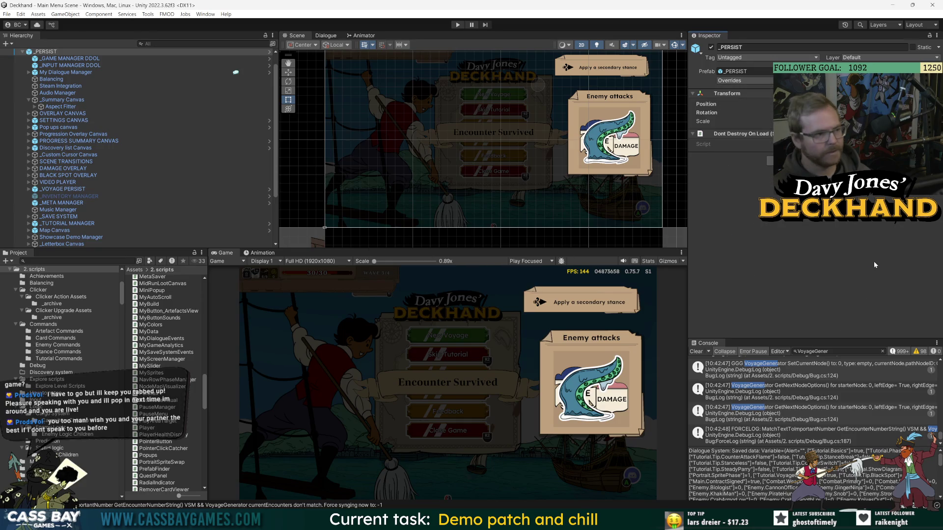
pyautogui.click(7, 14)
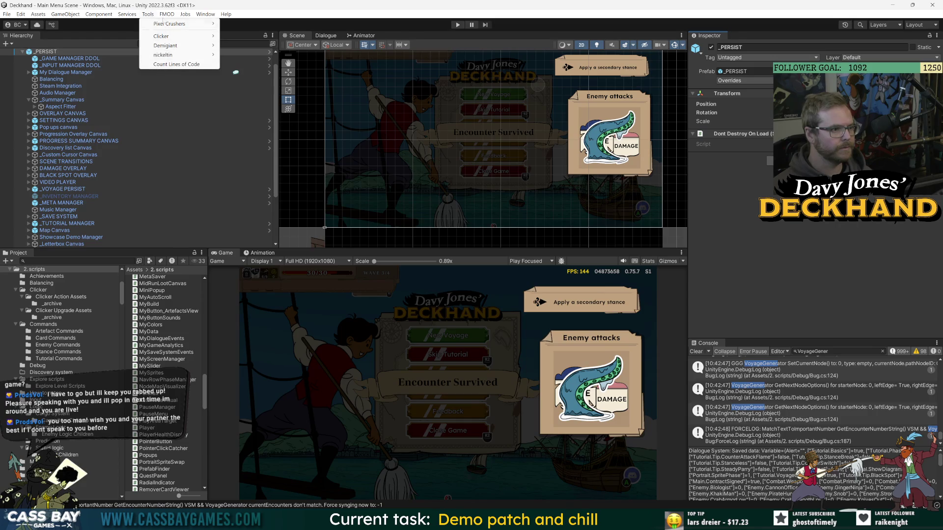
# - In GameAnalytics settings, add an iOS platform, remove Android, and expand the Account section
pyautogui.moveTo(265, 33)
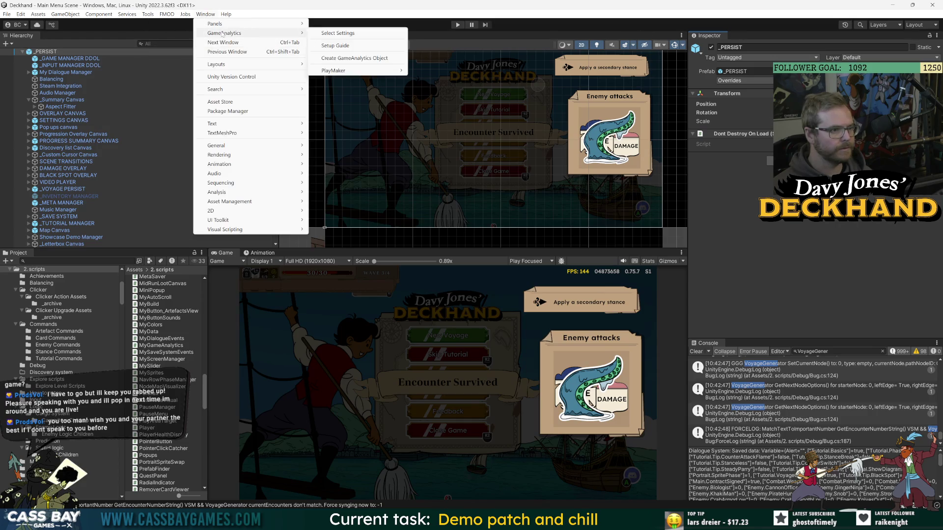
pyautogui.click(388, 34)
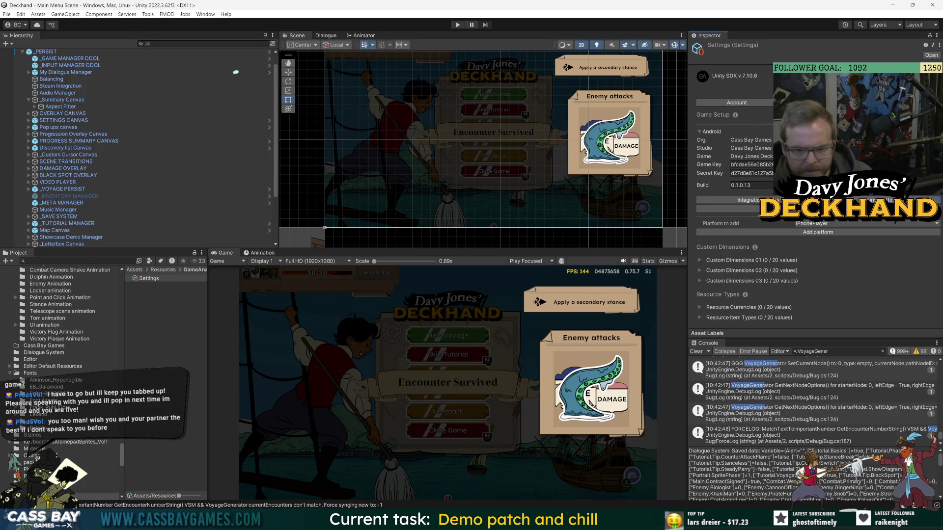
pyautogui.hotkey('alt', 'Tab')
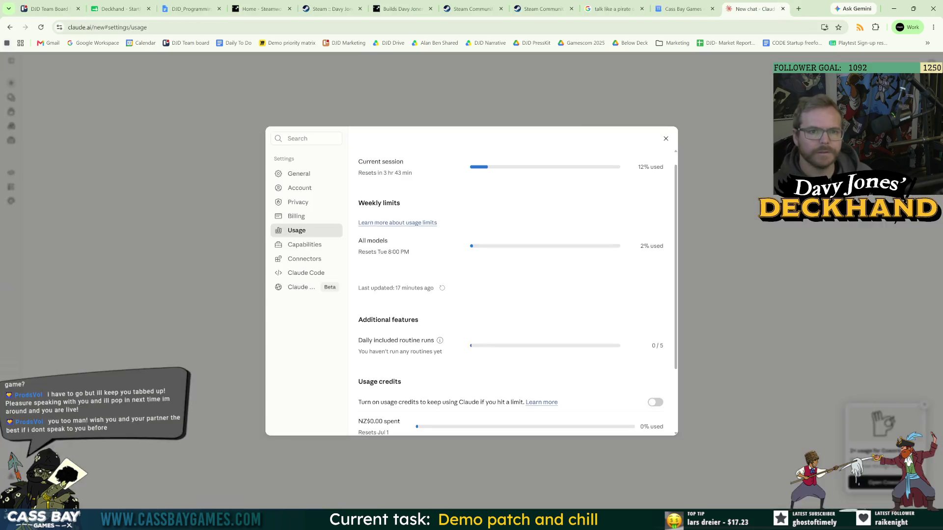
pyautogui.hotkey('alt', 'Tab')
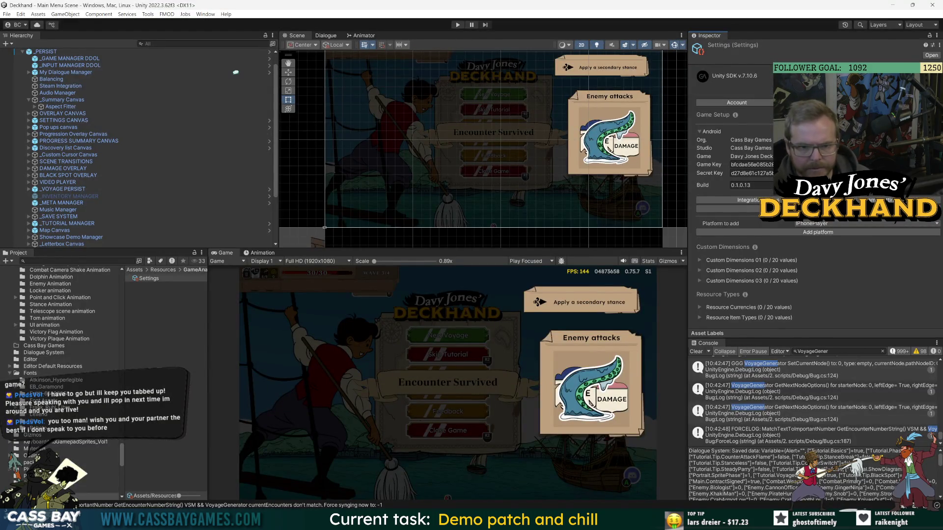
pyautogui.scroll(-1, 729, 147)
pyautogui.click(730, 209)
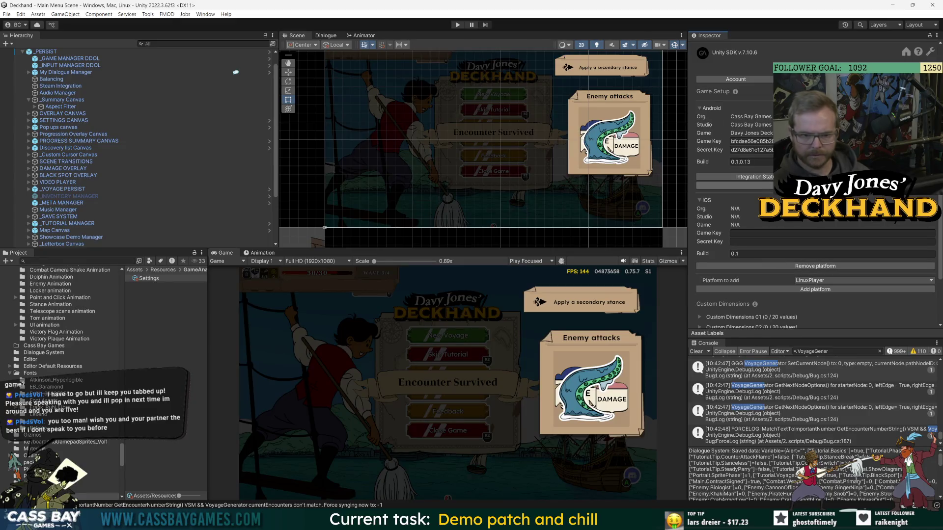
pyautogui.click(816, 185)
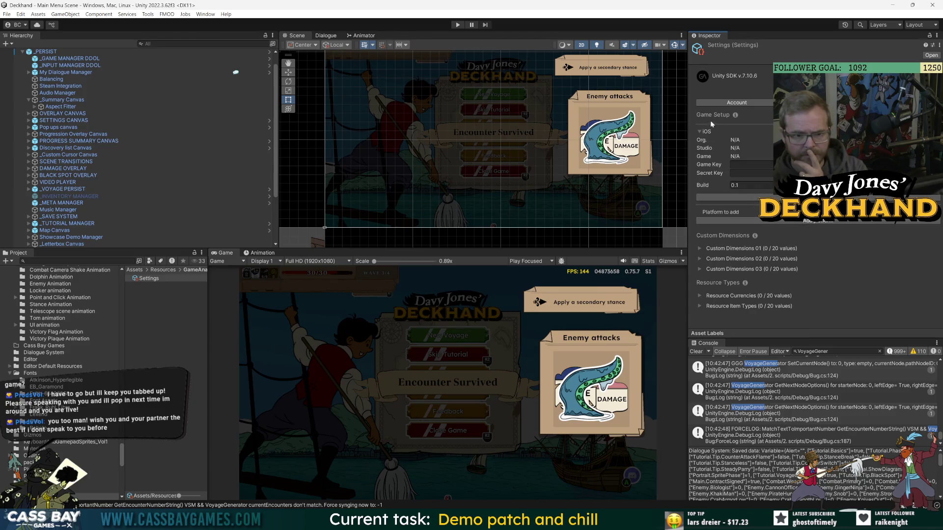
pyautogui.click(736, 103)
pyautogui.hotkey('alt', 'Tab')
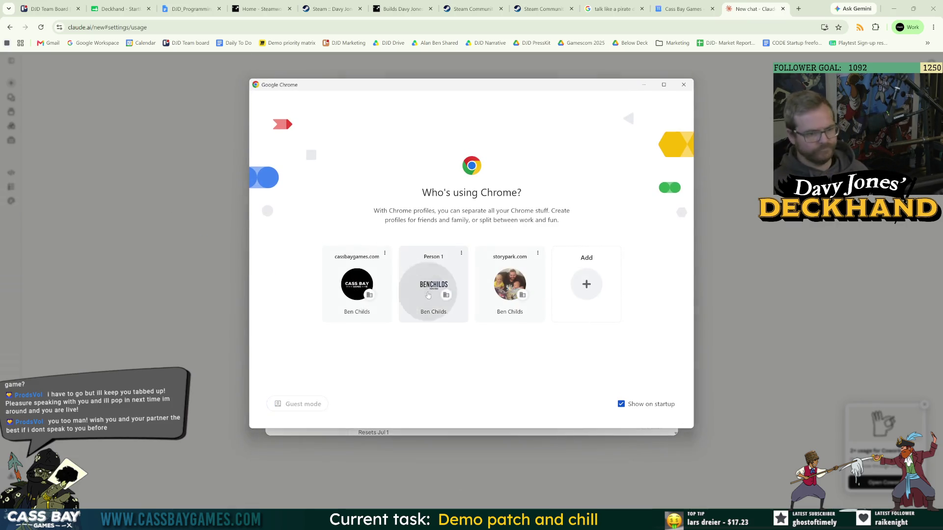
# - Dismiss the Chrome profile picker and close the Claude usage settings and chat tabs
pyautogui.click(428, 295)
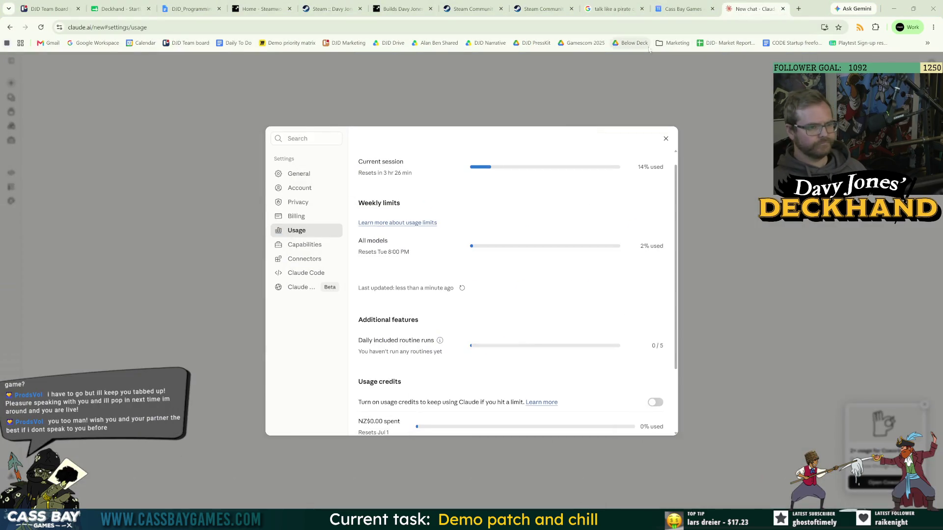
pyautogui.click(614, 9)
pyautogui.click(783, 9)
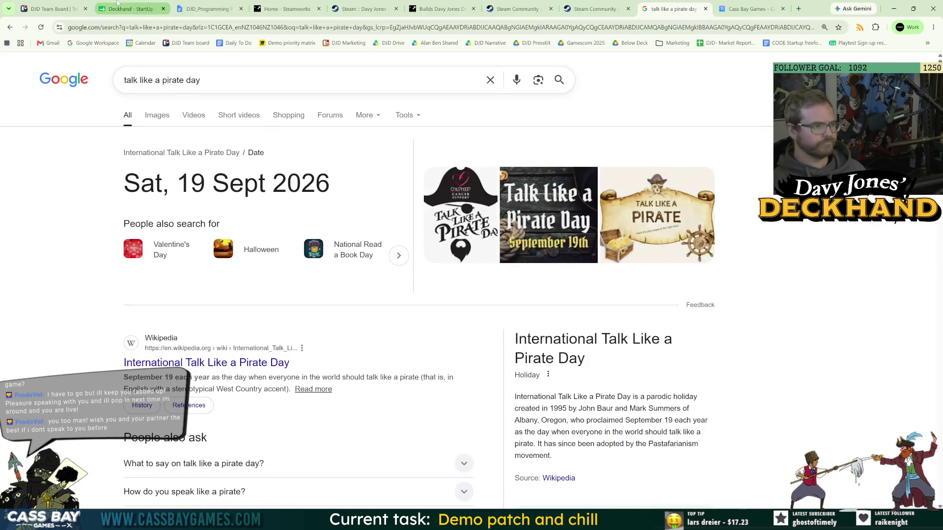
# - Show the DJD Team Board in Trello, then bring the Unity editor back
pyautogui.click(57, 9)
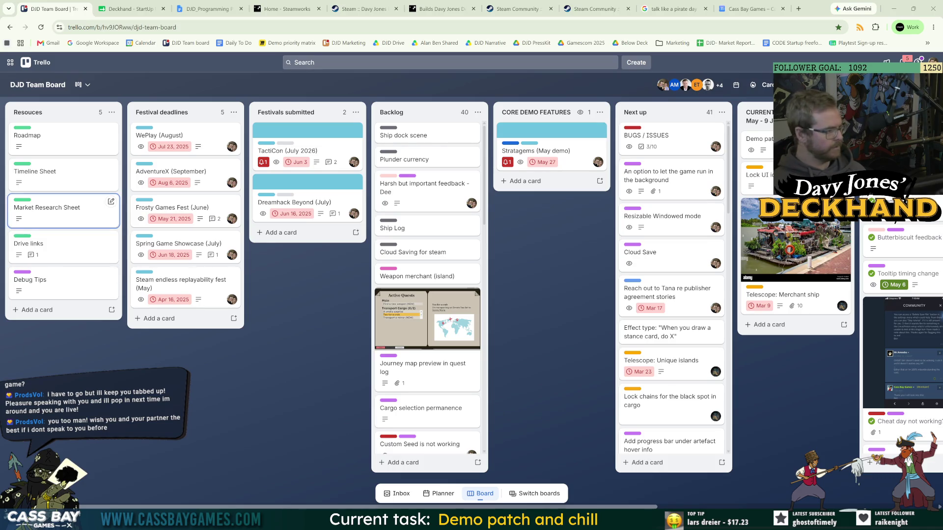
pyautogui.hotkey('alt', 'Tab')
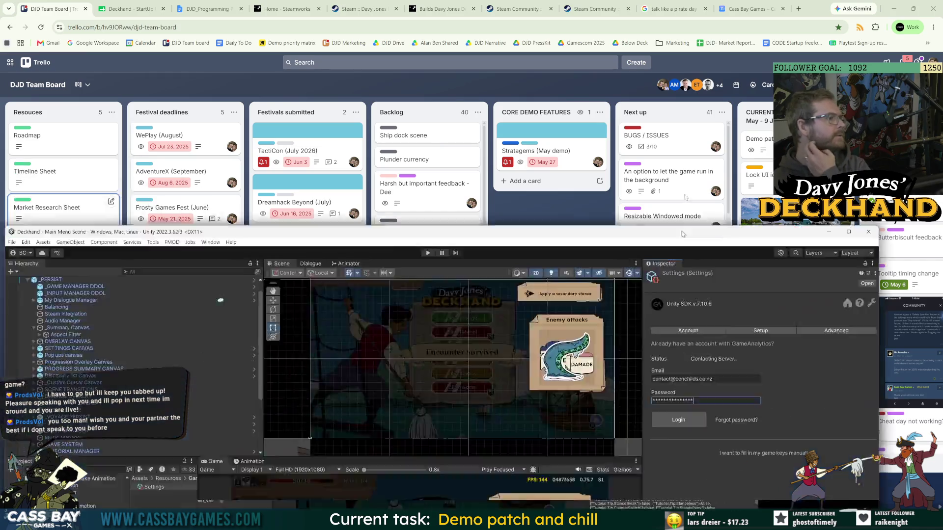
# - Point GameAnalytics to the Cass Bay Games organisation and the Davy Jones Deckhand game
pyautogui.click(749, 151)
pyautogui.click(749, 162)
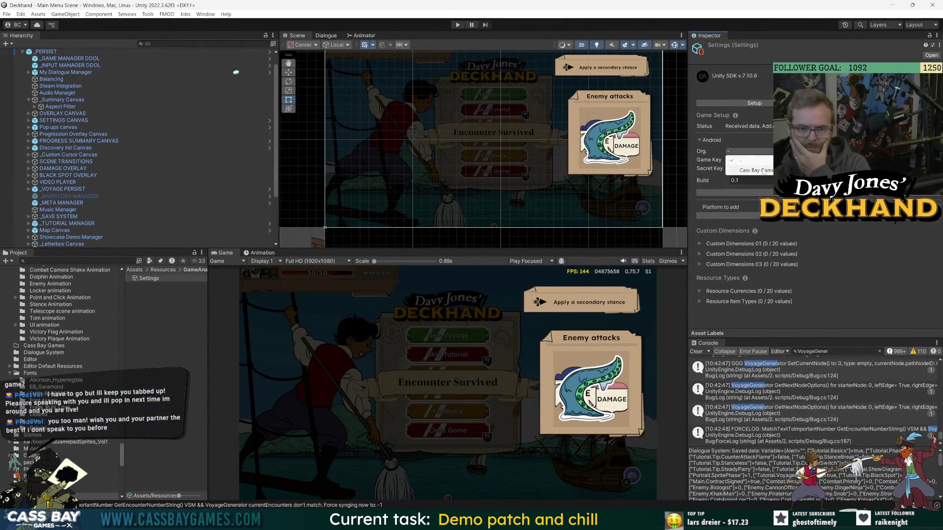
pyautogui.click(758, 160)
pyautogui.click(763, 169)
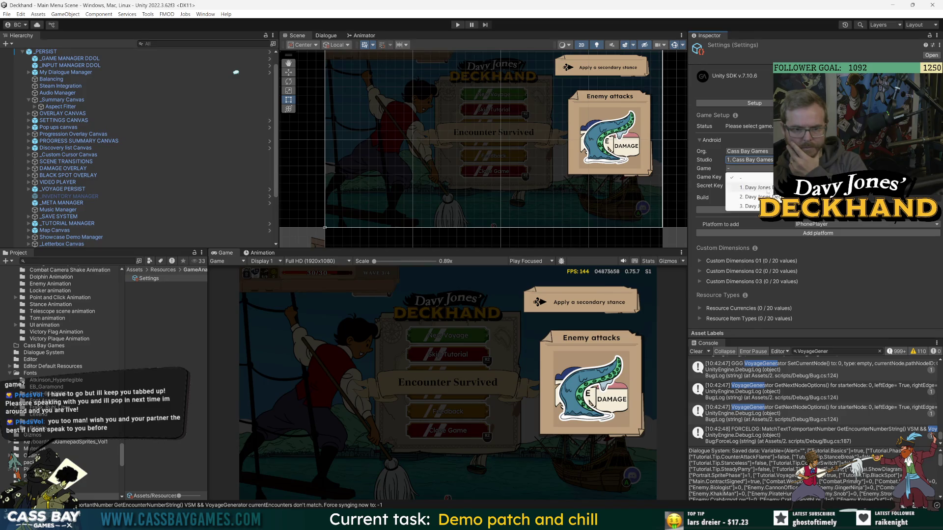
pyautogui.click(749, 205)
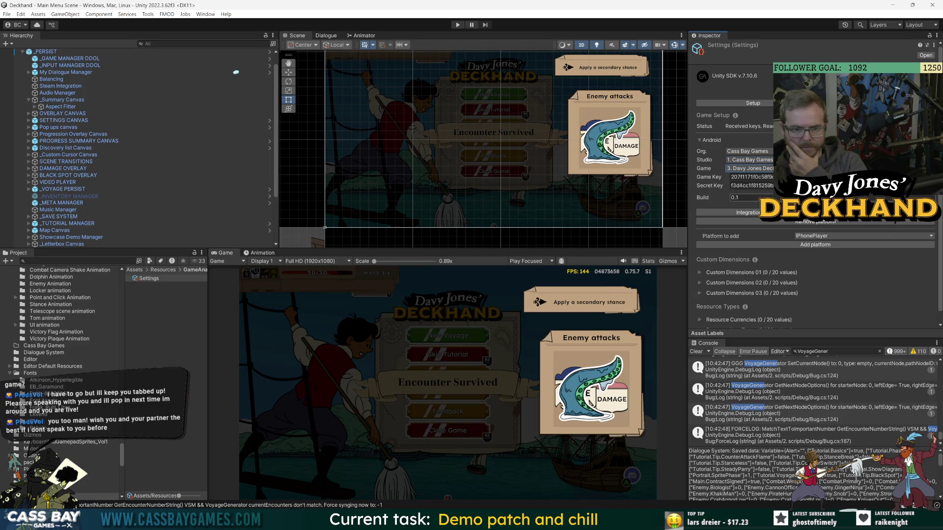
# - In Player Settings, set version 0.1.0.14 and product name Davy Jones' Deckhand Playtest
pyautogui.click(7, 13)
pyautogui.click(29, 117)
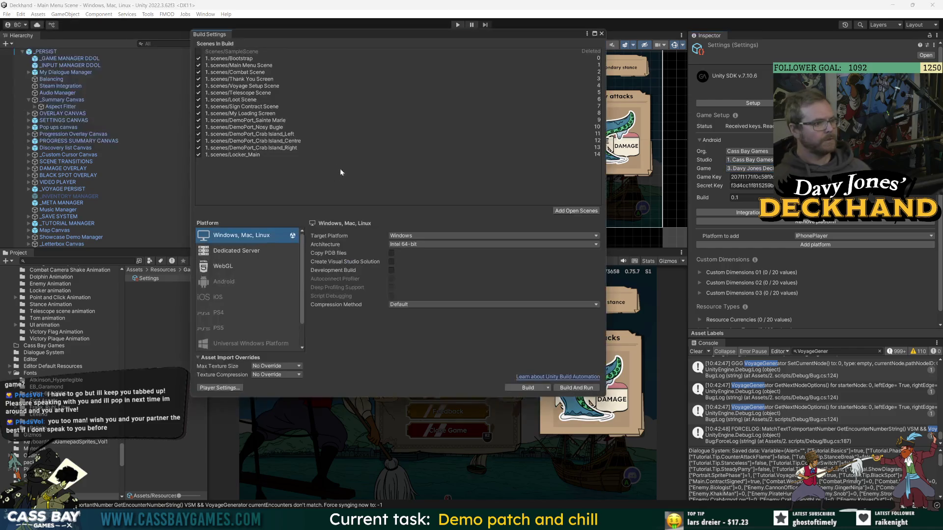
pyautogui.click(240, 386)
pyautogui.click(366, 101)
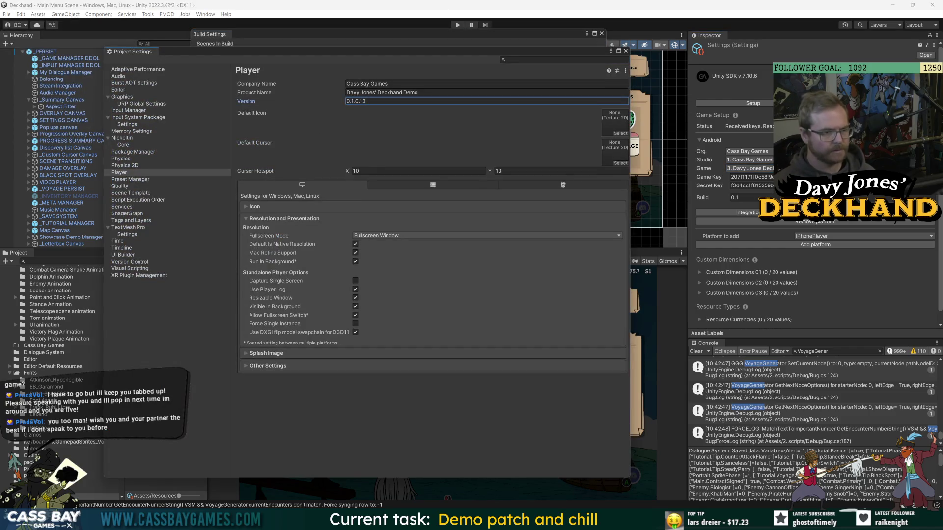
pyautogui.doubleClick(411, 93)
pyautogui.write('Playtest')
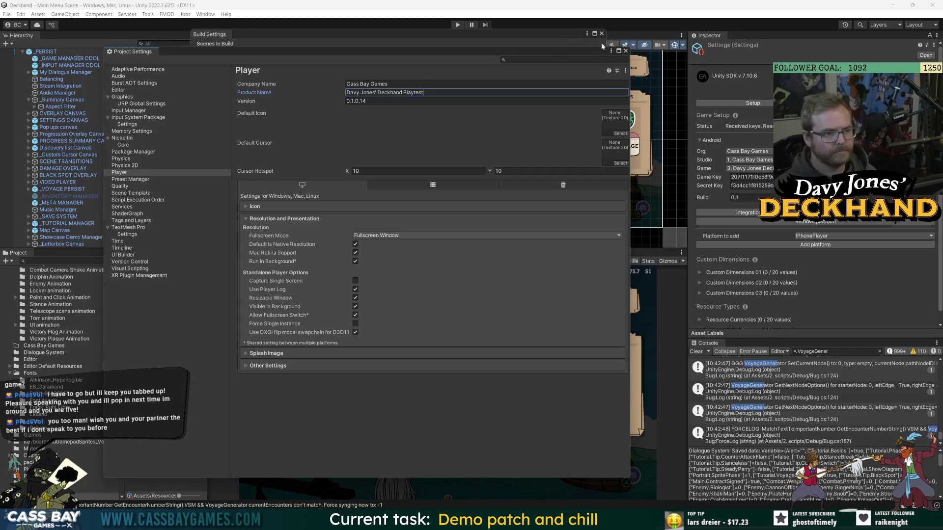
pyautogui.click(625, 50)
# - Set the analytics build number to 0.1.0.14 and recheck the Player settings
pyautogui.click(741, 198)
pyautogui.write('.0.14')
pyautogui.click(219, 388)
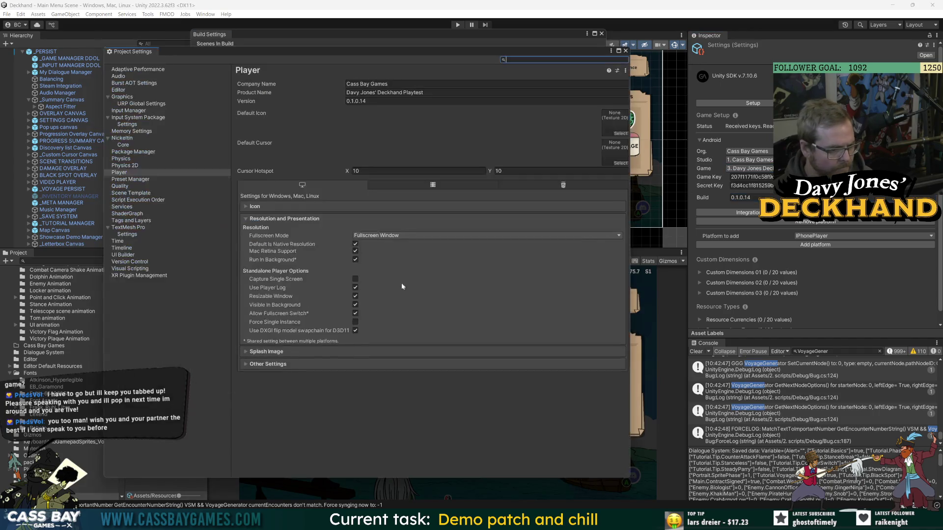
pyautogui.click(625, 51)
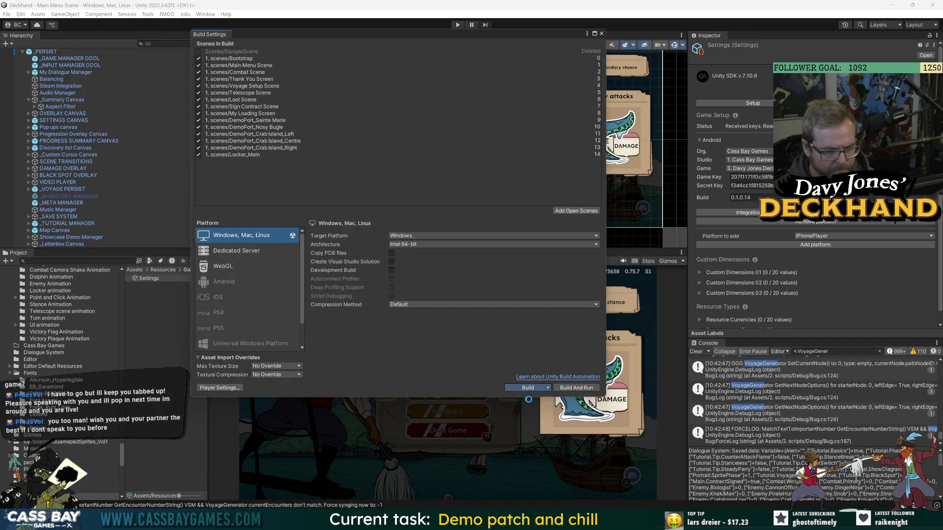
# - Build for Windows into a new 'Deckhand Windows 0.1.0.14' folder, then view the programming process doc
pyautogui.click(528, 390)
pyautogui.click(434, 158)
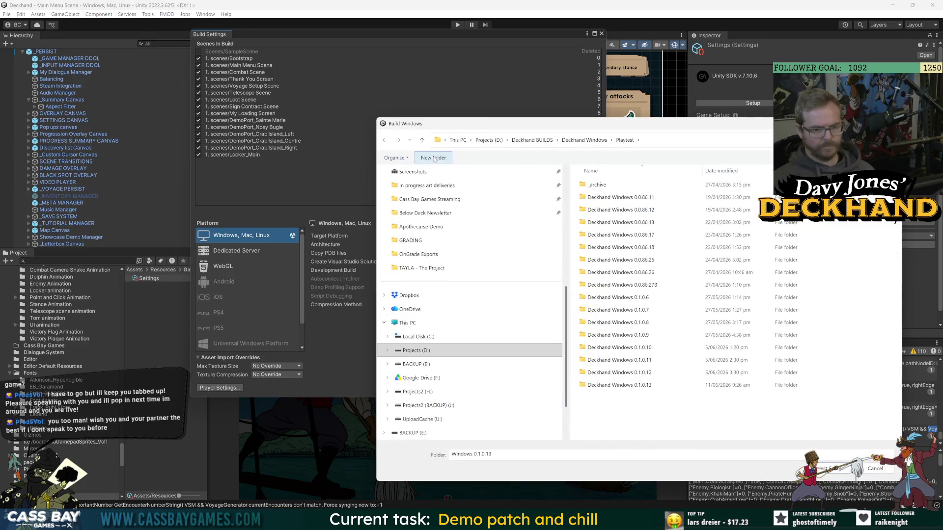
pyautogui.write('Deckhand Window')
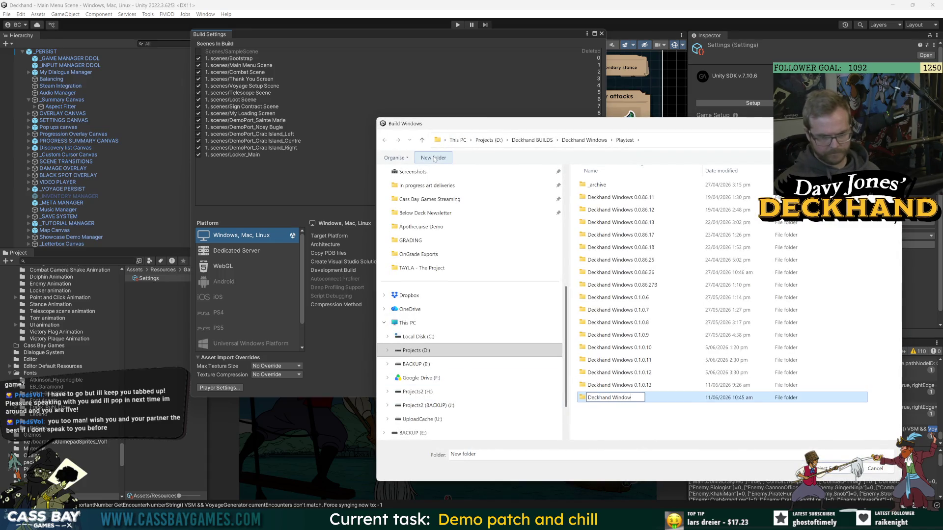
pyautogui.write('s 0.1.0.')
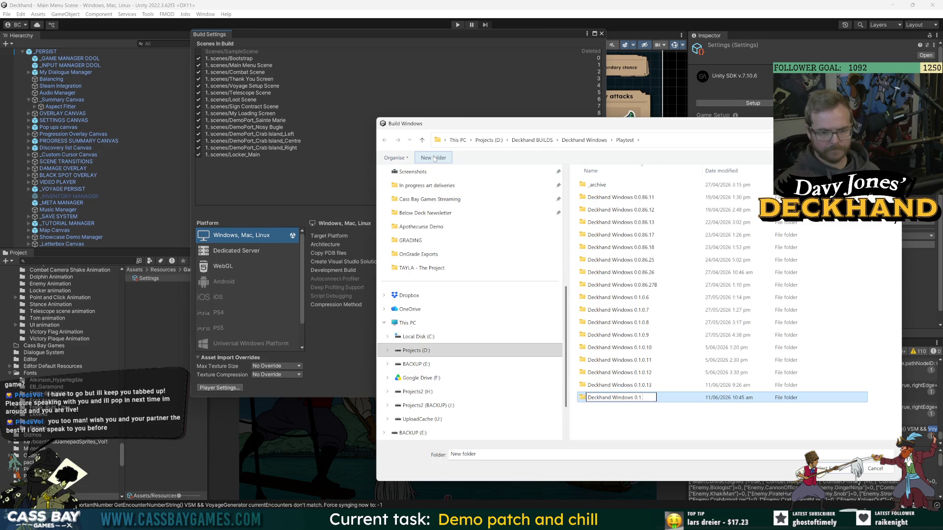
pyautogui.write('14')
pyautogui.press('Return')
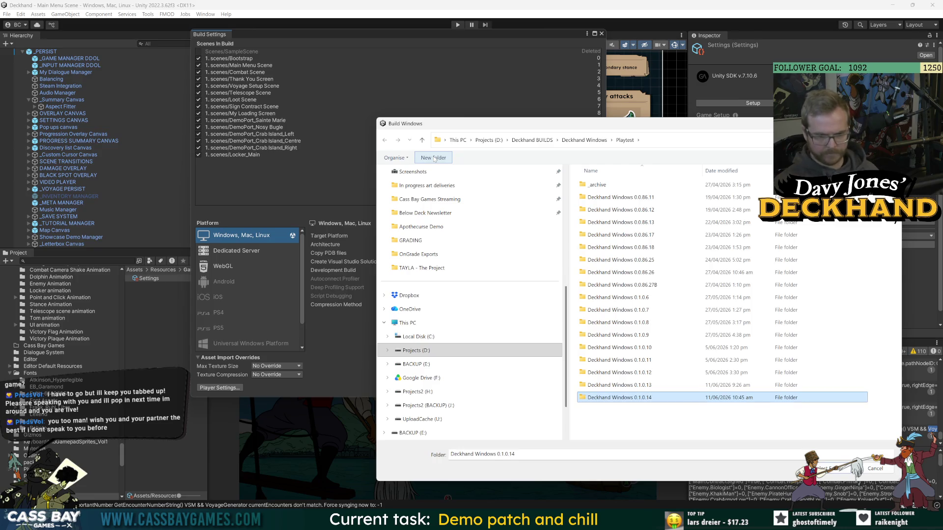
pyautogui.doubleClick(620, 397)
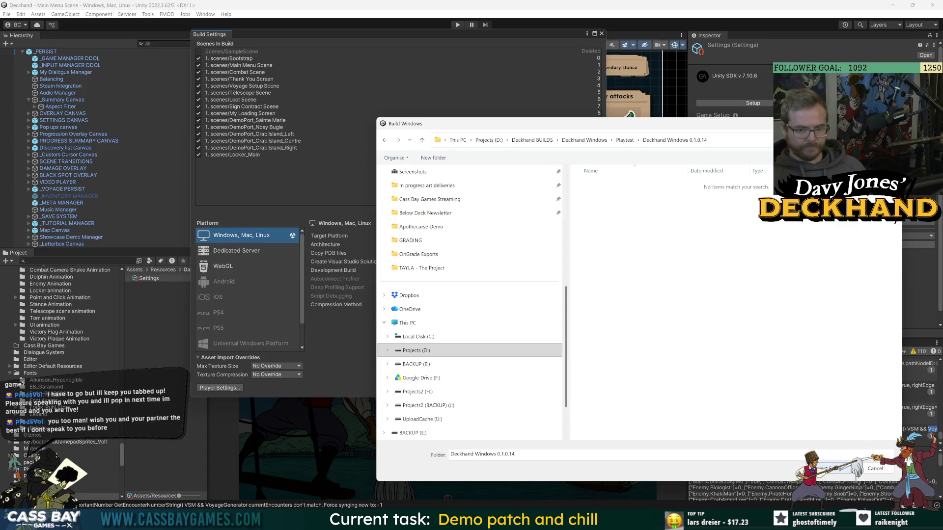
pyautogui.click(838, 469)
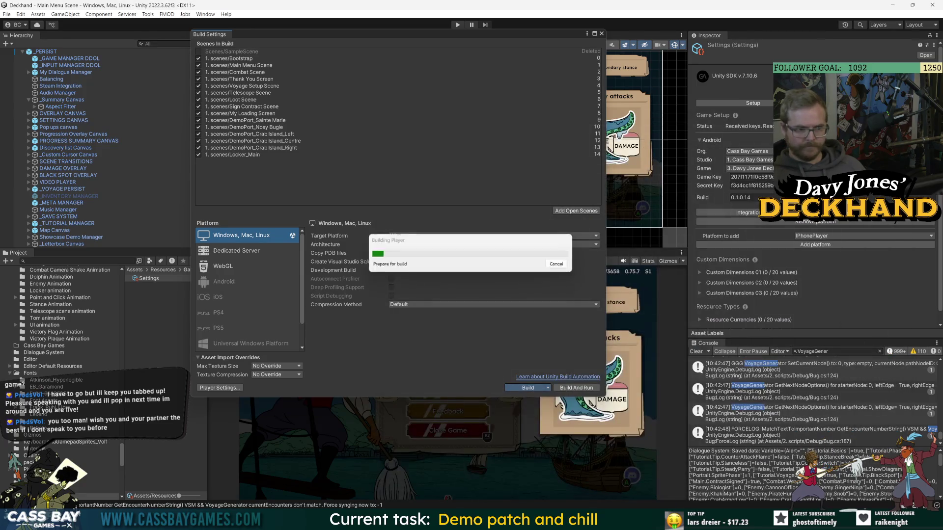
pyautogui.hotkey('alt', 'Tab')
pyautogui.click(206, 8)
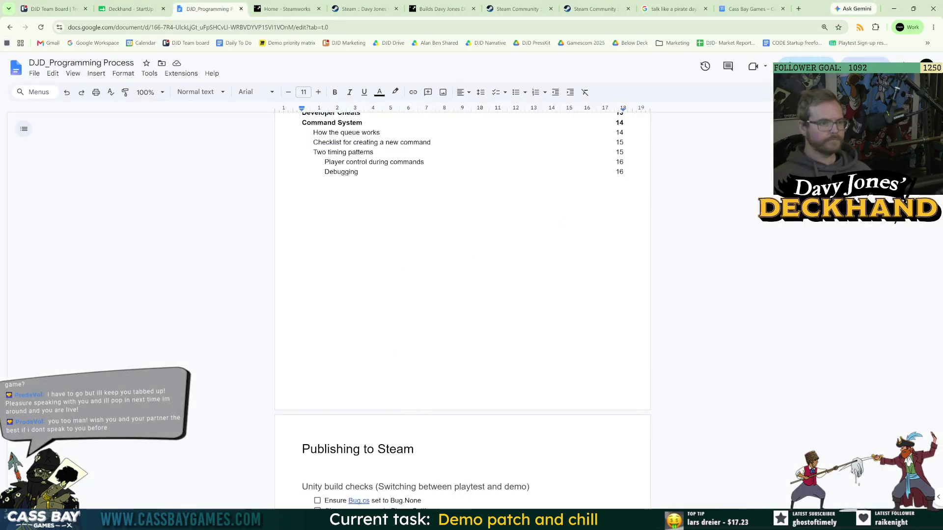
# - Find the Publishing to Steam checklist and its Build IDs table in the process doc
pyautogui.scroll(5, 369, 200)
pyautogui.click(344, 162)
pyautogui.click(361, 176)
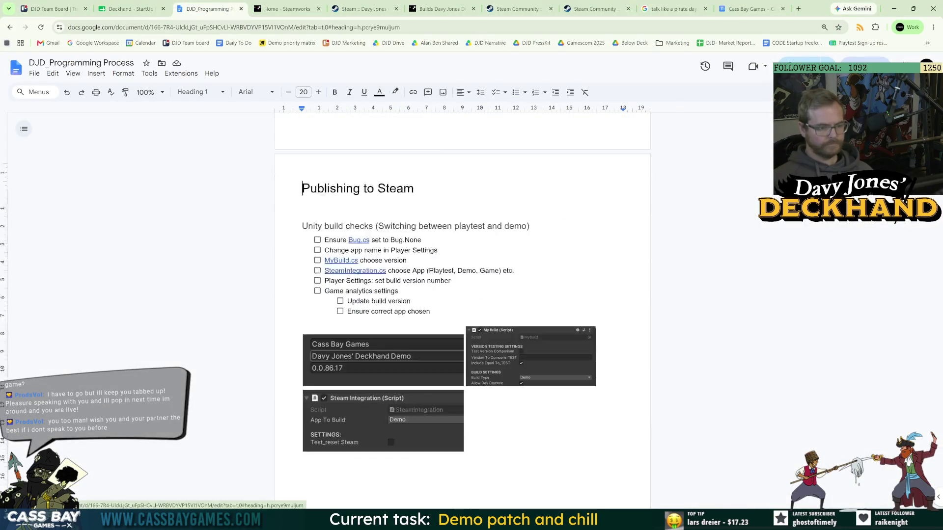
pyautogui.moveTo(348, 241); pyautogui.dragTo(399, 250)
pyautogui.click(388, 261)
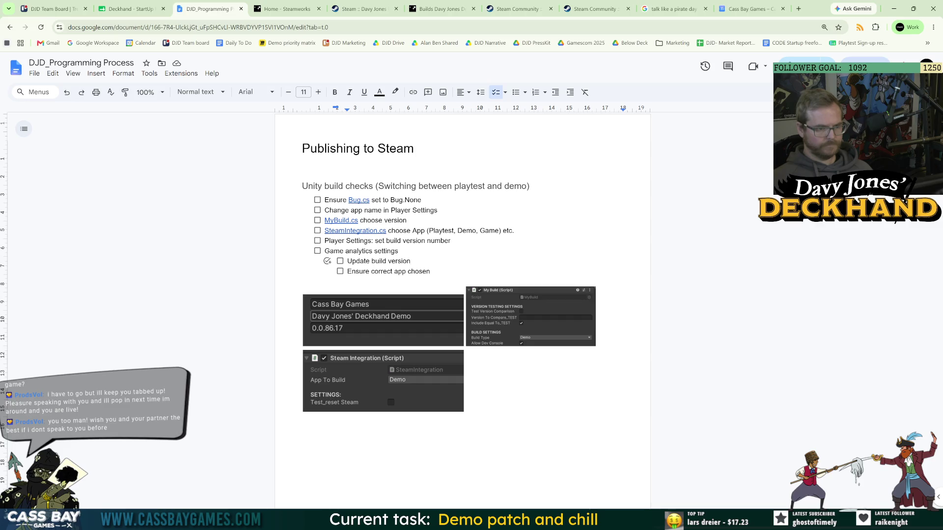
pyautogui.scroll(-10, 398, 339)
pyautogui.click(378, 386)
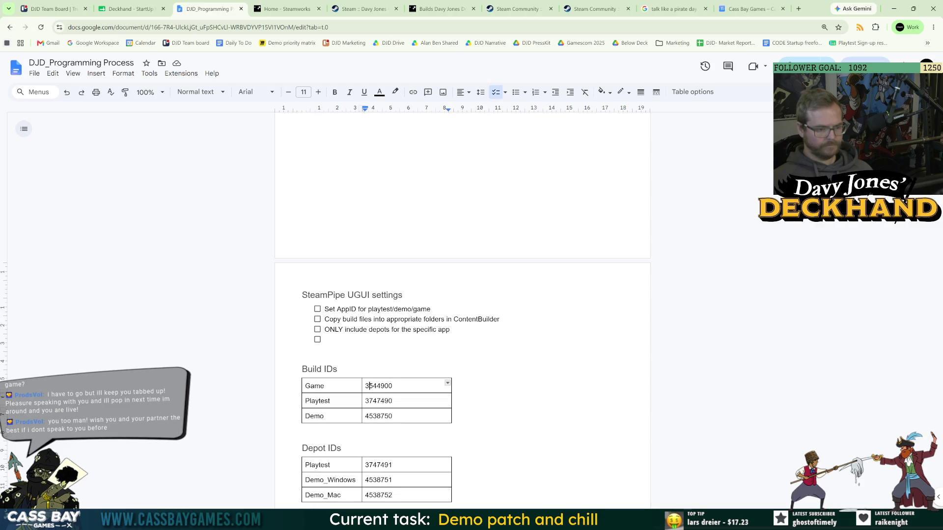
pyautogui.doubleClick(378, 402)
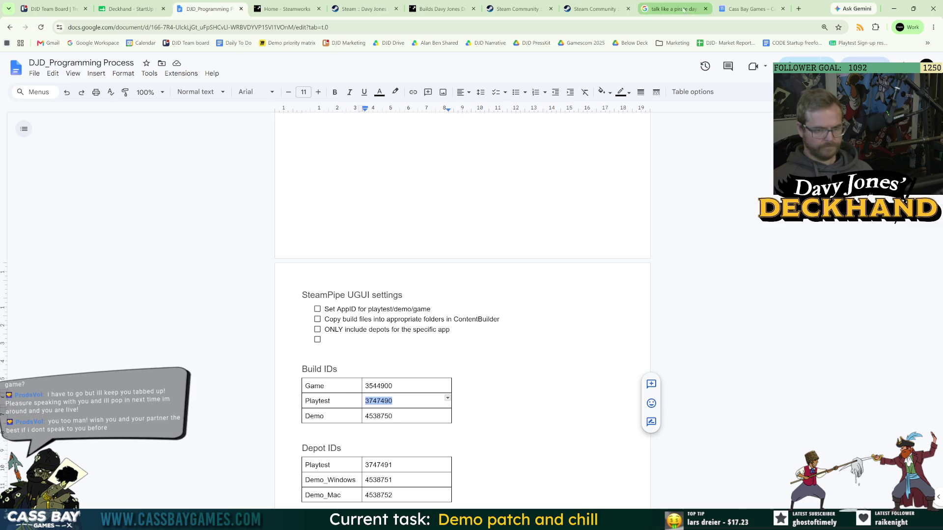
pyautogui.scroll(5, 461, 309)
# - Launch SteamPipeGUI and copy the Playtest build ID 3747490 into it
pyautogui.press('super')
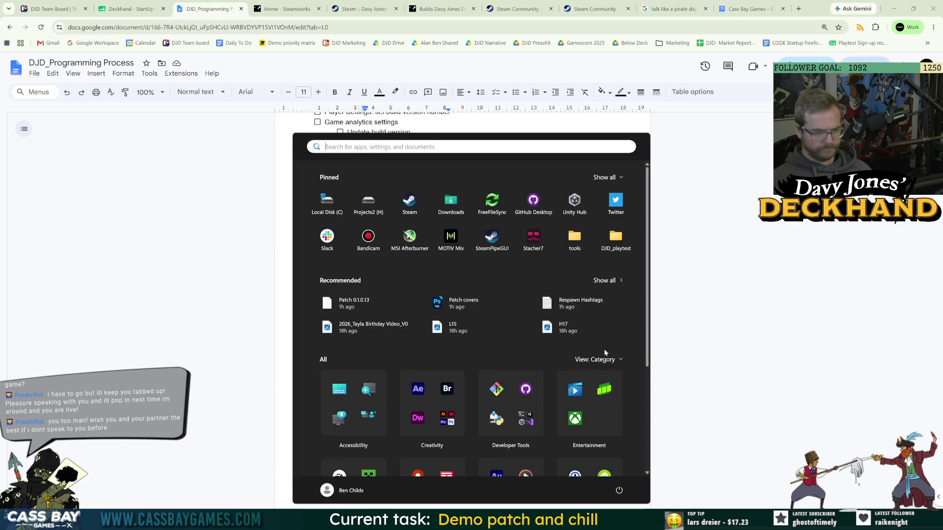
pyautogui.click(491, 239)
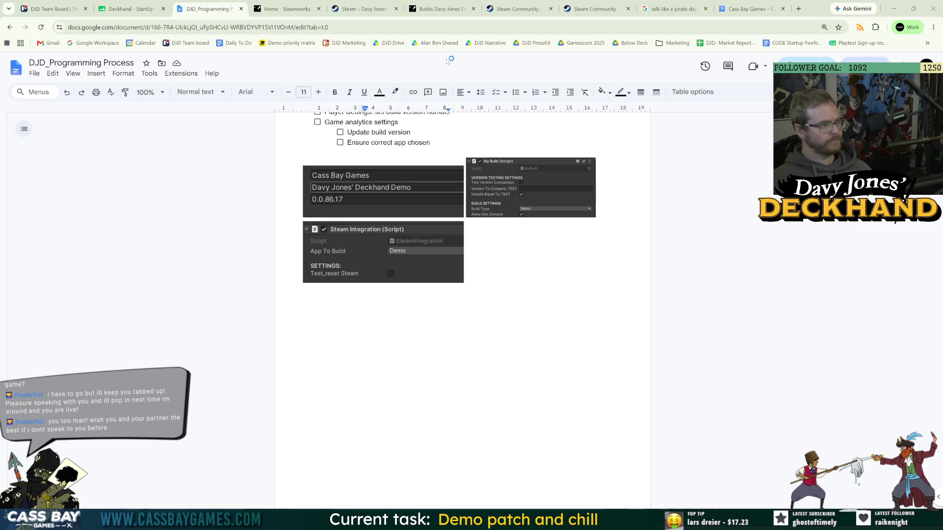
pyautogui.moveTo(488, 90); pyautogui.dragTo(5, 94)
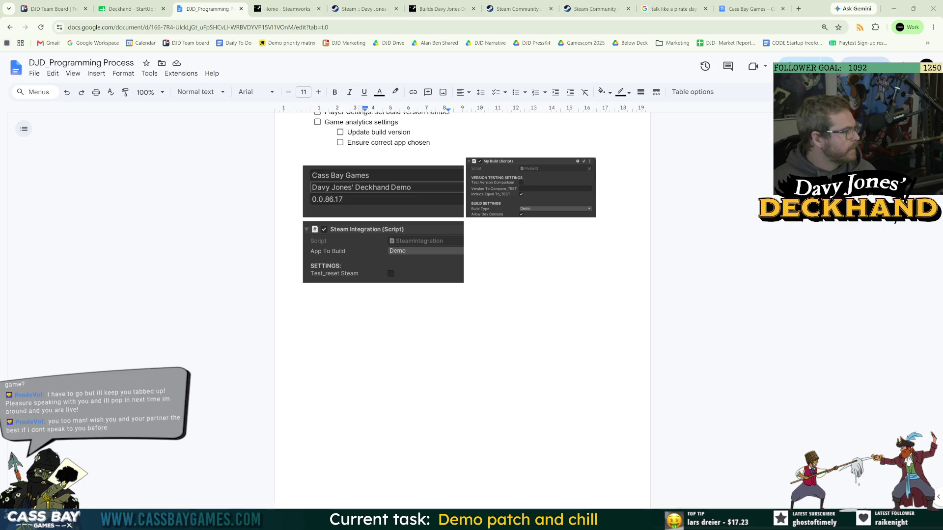
pyautogui.scroll(5, 353, 251)
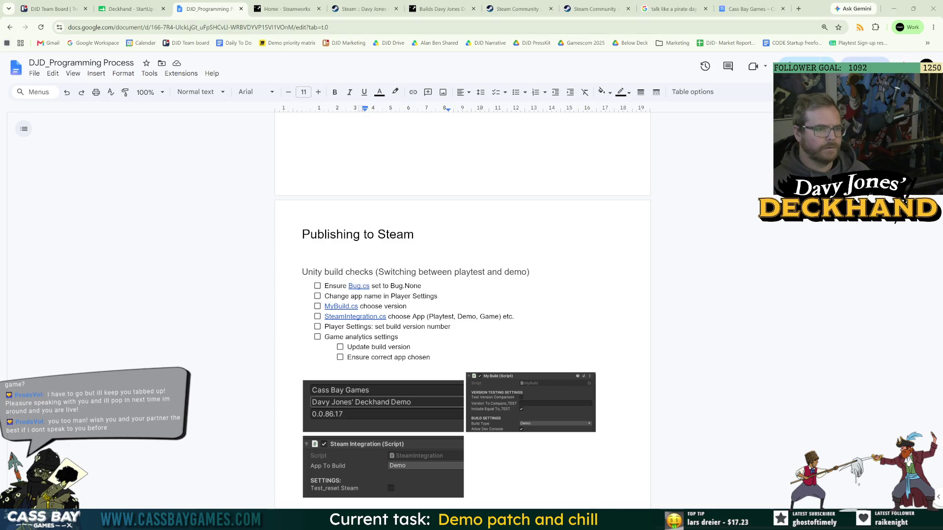
pyautogui.scroll(-11, 462, 314)
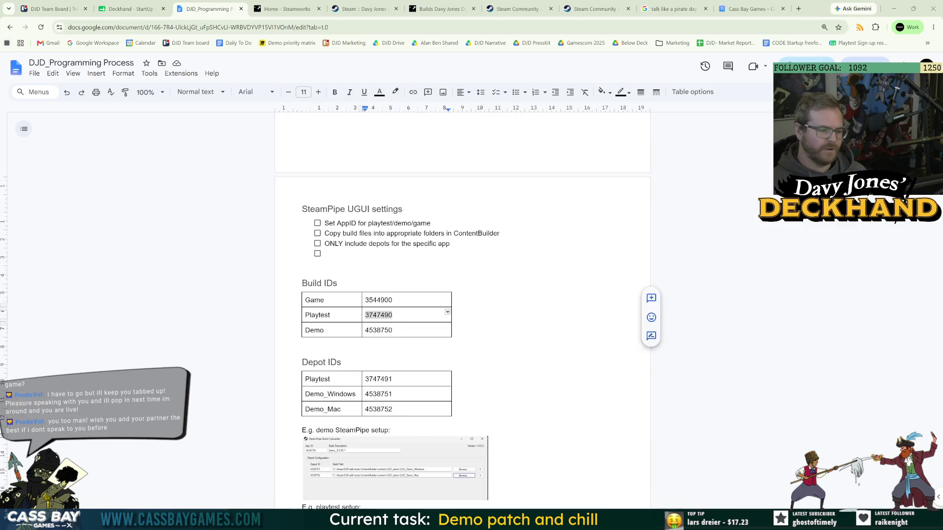
pyautogui.doubleClick(399, 318)
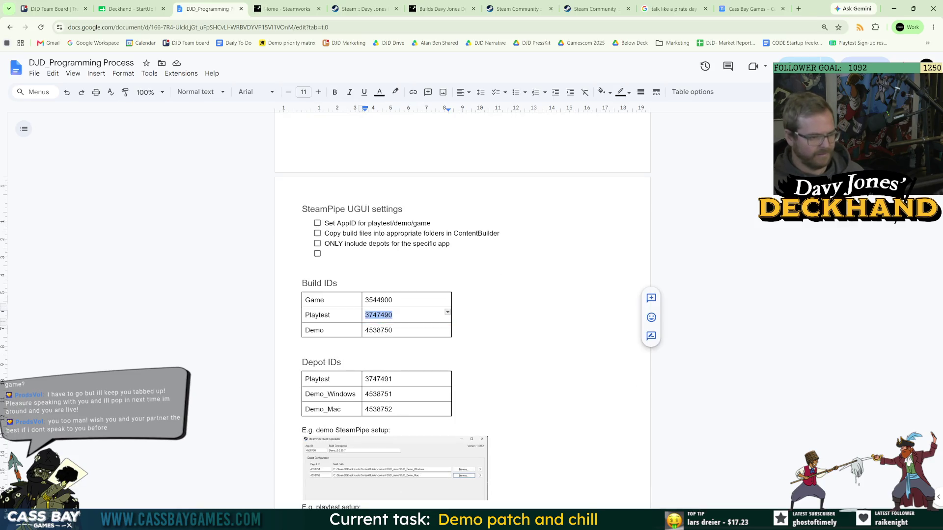
pyautogui.hotkey('alt', 'Tab')
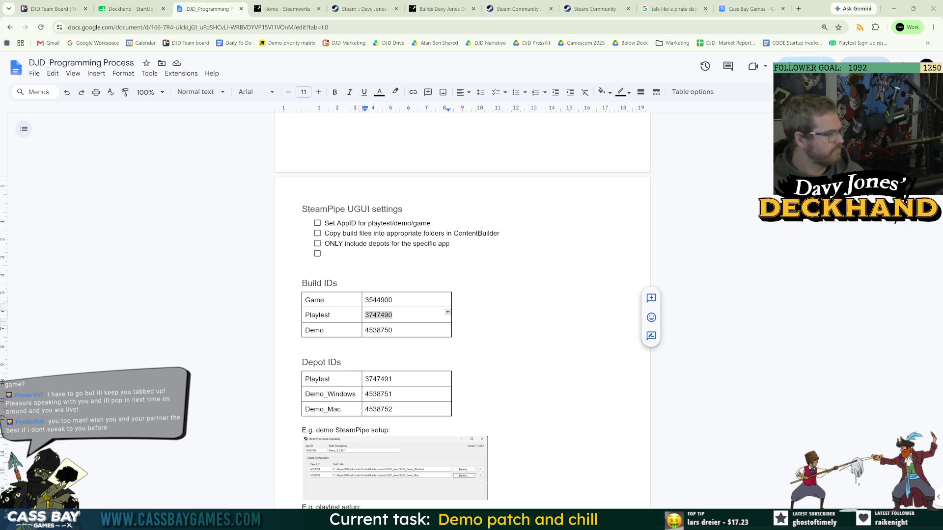
# - Copy the Playtest depot ID 3747491 for SteamPipe and close the ContentBuilder scripts folder
pyautogui.doubleClick(379, 379)
pyautogui.hotkey('alt', 'Tab')
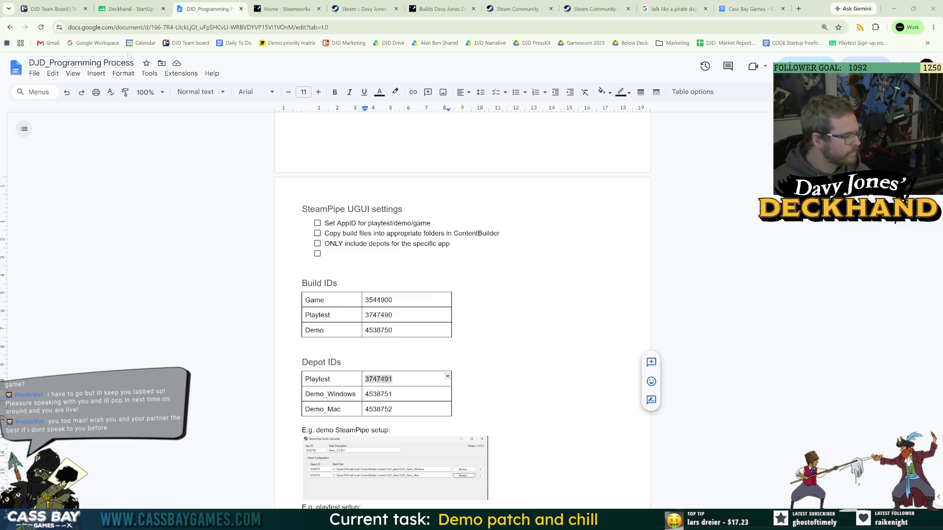
pyautogui.hotkey('alt', 'Tab')
pyautogui.click(914, 49)
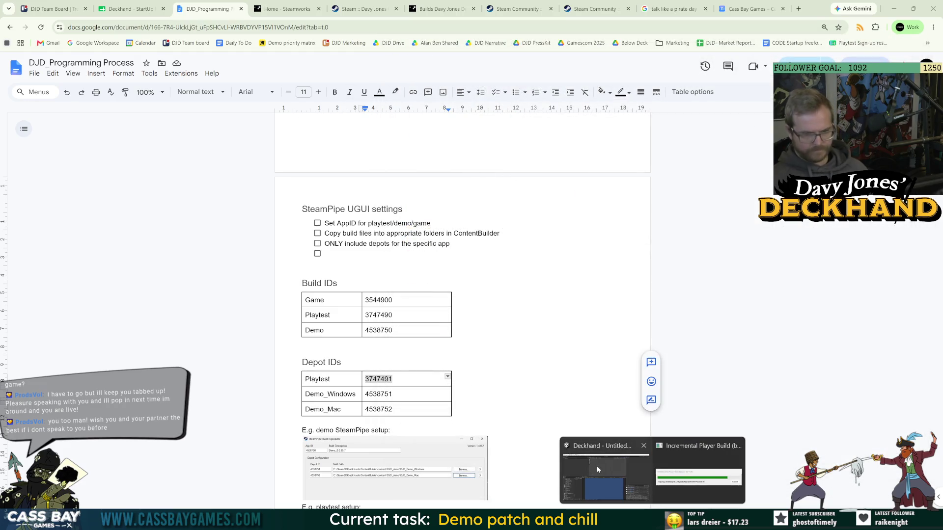
pyautogui.scroll(5, 462, 314)
pyautogui.scroll(5, 462, 314)
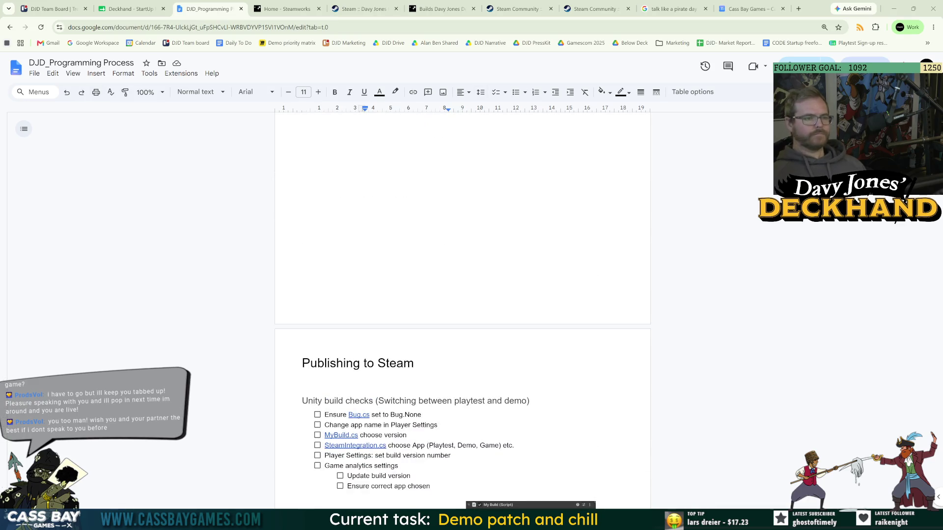
# - View the DJD Team Board and inspect the finished Deckhand Windows 0.1.0.14 build files
pyautogui.click(54, 8)
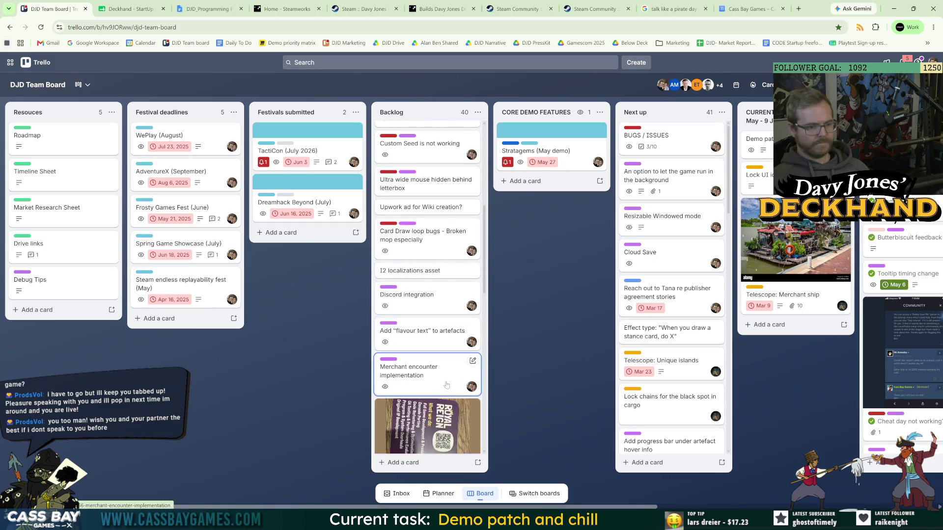
pyautogui.moveTo(472, 520)
pyautogui.click(564, 479)
pyautogui.moveTo(607, 241); pyautogui.dragTo(584, 134)
pyautogui.click(924, 55)
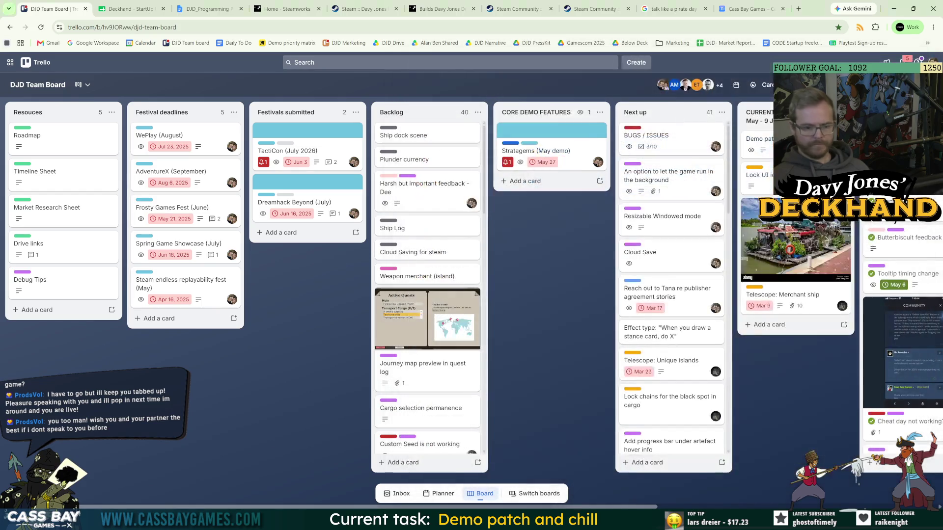
pyautogui.hotkey('alt', 'Tab')
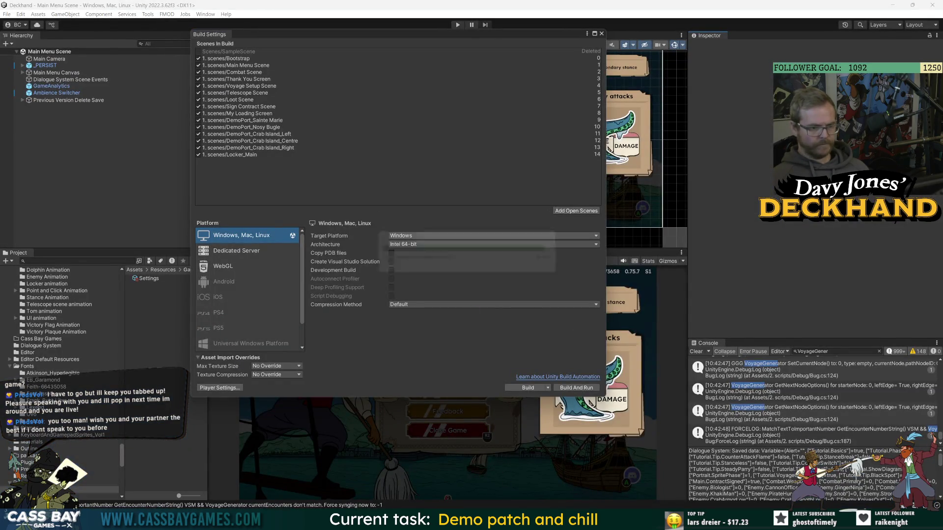
# - Delete all old files in ContentBuilder\content\DJD_playtest\Windows
pyautogui.moveTo(464, 520)
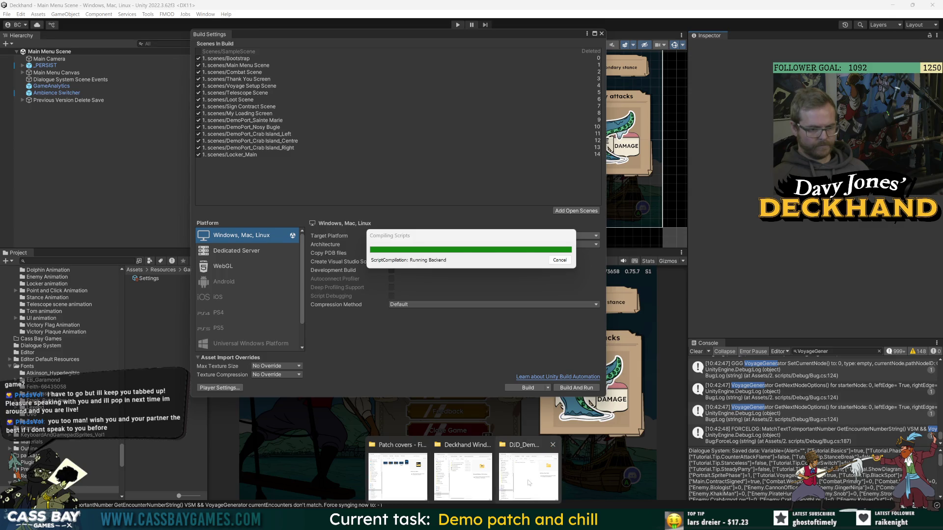
pyautogui.click(528, 483)
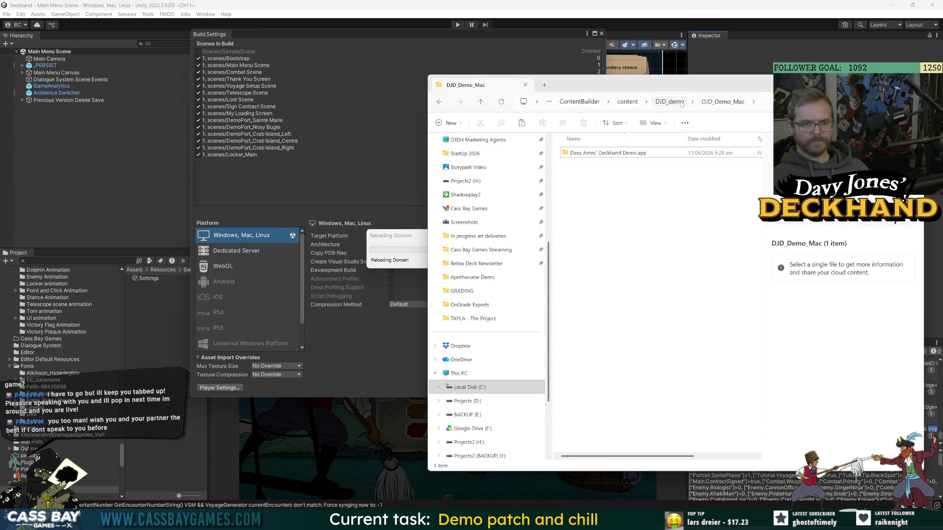
pyautogui.click(632, 101)
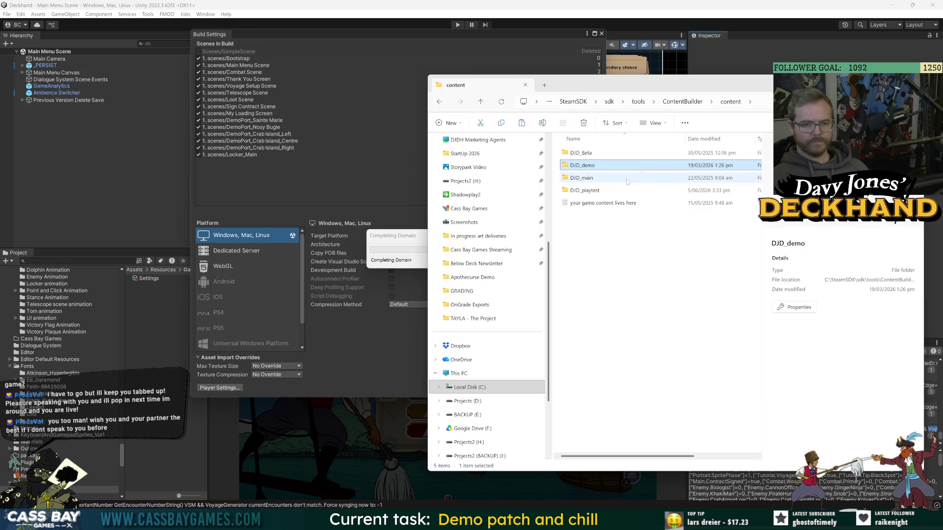
pyautogui.doubleClick(591, 189)
pyautogui.doubleClick(580, 165)
pyautogui.hotkey('ctrl', 'a')
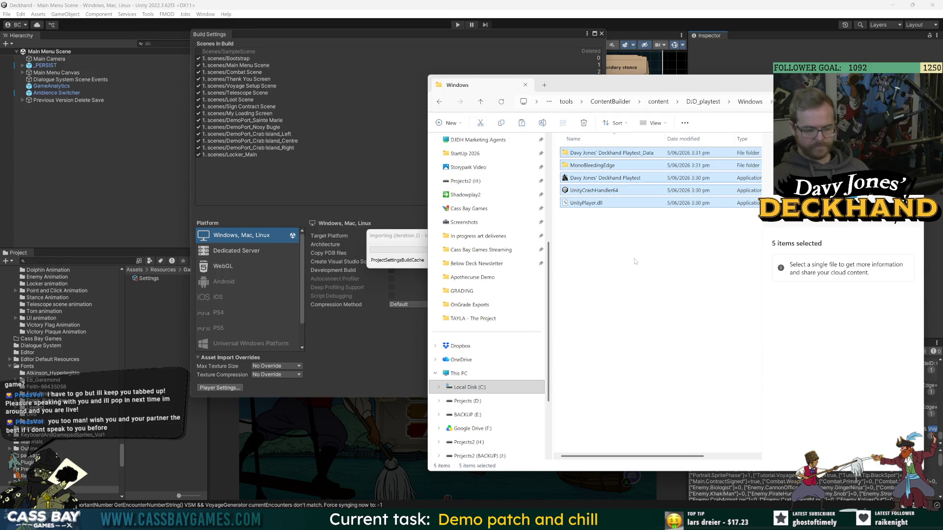
pyautogui.press('Delete')
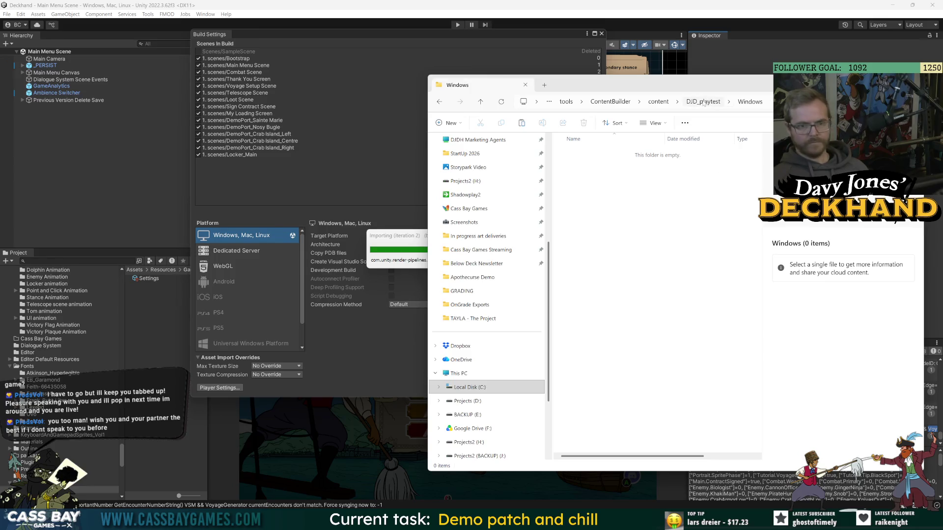
# - Delete the old playtest .app folder from DJD_playtest
pyautogui.click(703, 102)
pyautogui.doubleClick(583, 154)
pyautogui.hotkey('alt', 'Up')
pyautogui.press('Delete')
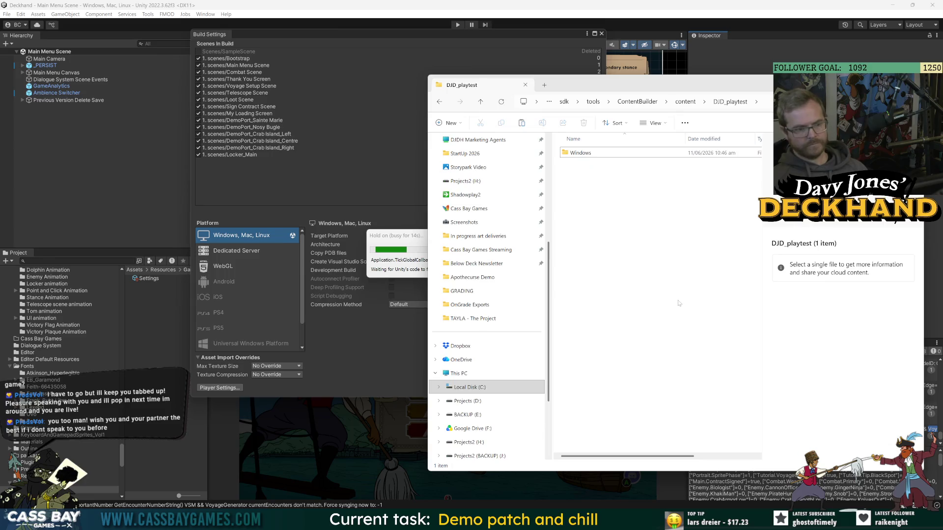
# - Set the macOS build architecture to Intel 64-bit plus Apple silicon
pyautogui.moveTo(652, 523)
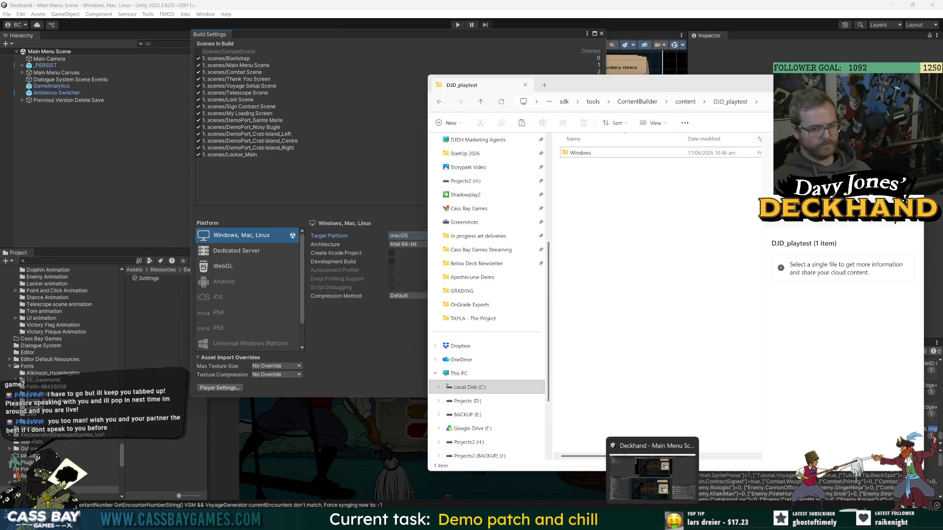
pyautogui.click(652, 471)
pyautogui.click(459, 244)
pyautogui.click(469, 271)
# - Create a 'Deckhand Mac 0.1.0.14' folder under the Playtest builds folder
pyautogui.click(526, 387)
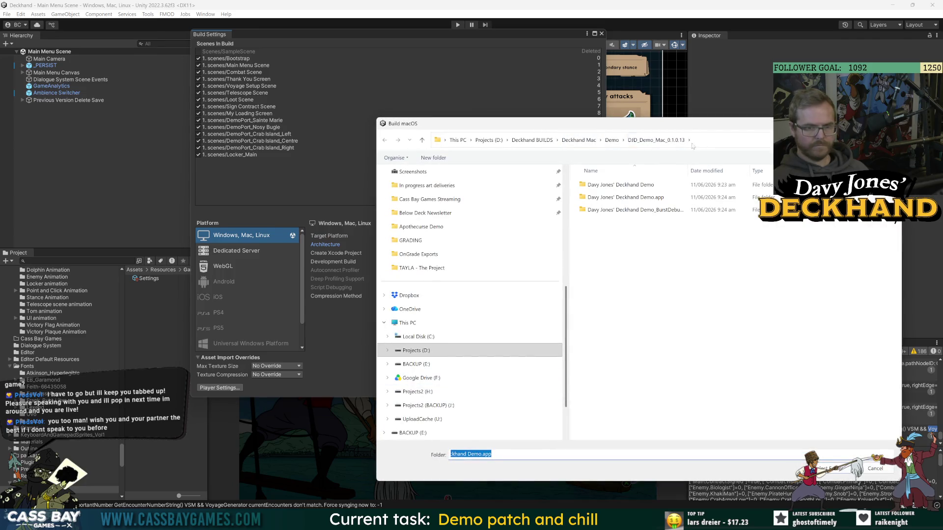
pyautogui.click(580, 140)
pyautogui.doubleClick(596, 196)
pyautogui.click(434, 158)
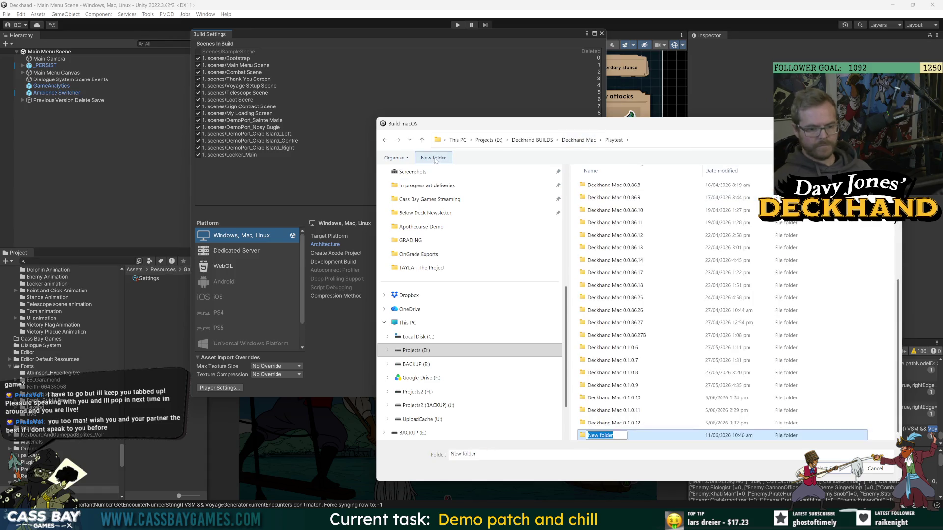
pyautogui.write('Deckhand Mac 0.1.0.14')
pyautogui.press('Return')
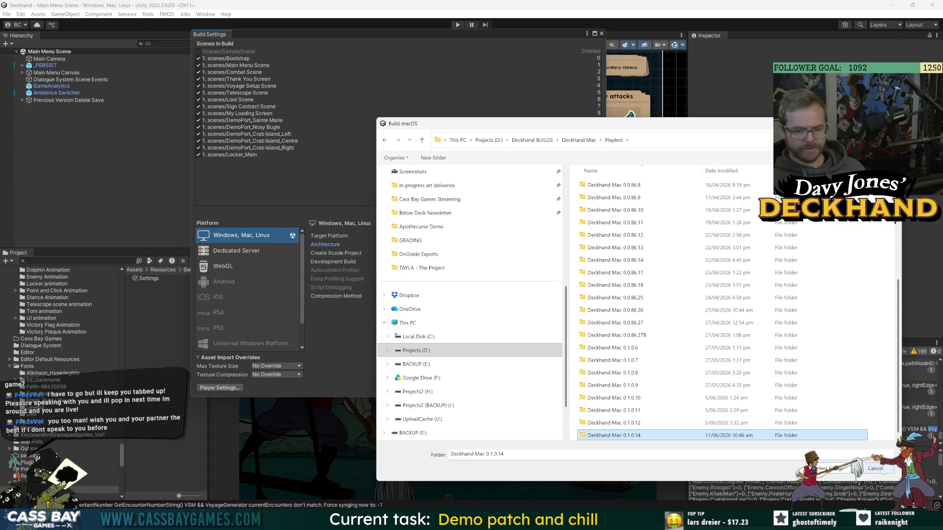
pyautogui.click(875, 469)
# - Recheck Player settings and restart the macOS build inside Deckhand Mac 0.1.0.14
pyautogui.click(219, 388)
pyautogui.click(625, 51)
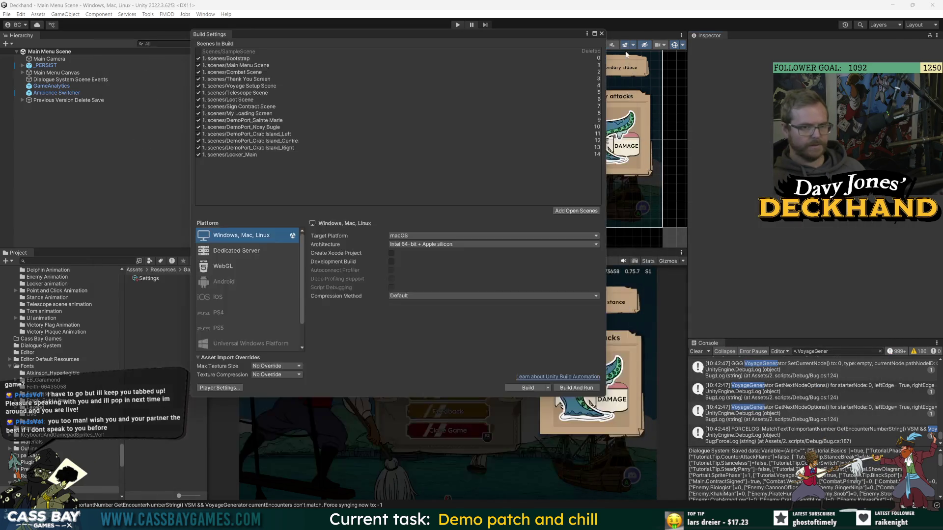
pyautogui.click(545, 389)
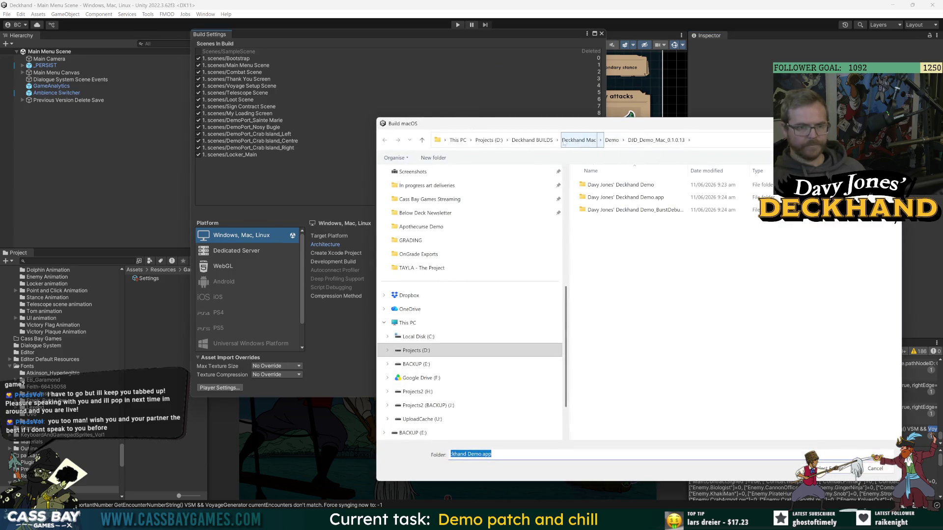
pyautogui.click(579, 140)
pyautogui.doubleClick(592, 197)
pyautogui.doubleClick(614, 435)
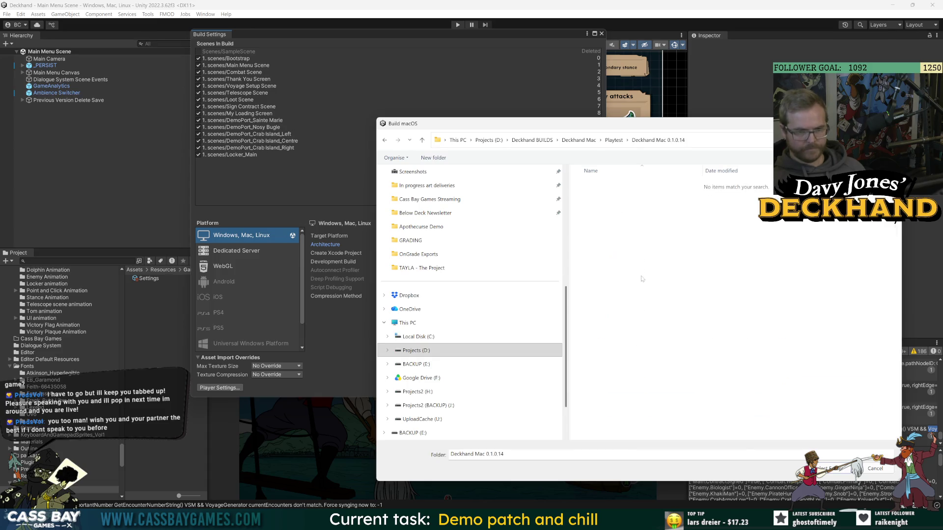
# - Create a 'DavyJonesDeckhandPlaytest' folder there and build the game into it
pyautogui.rightClick(642, 278)
pyautogui.moveTo(689, 452)
pyautogui.click(779, 308)
pyautogui.write('DavyJonesDeckhandPlayte')
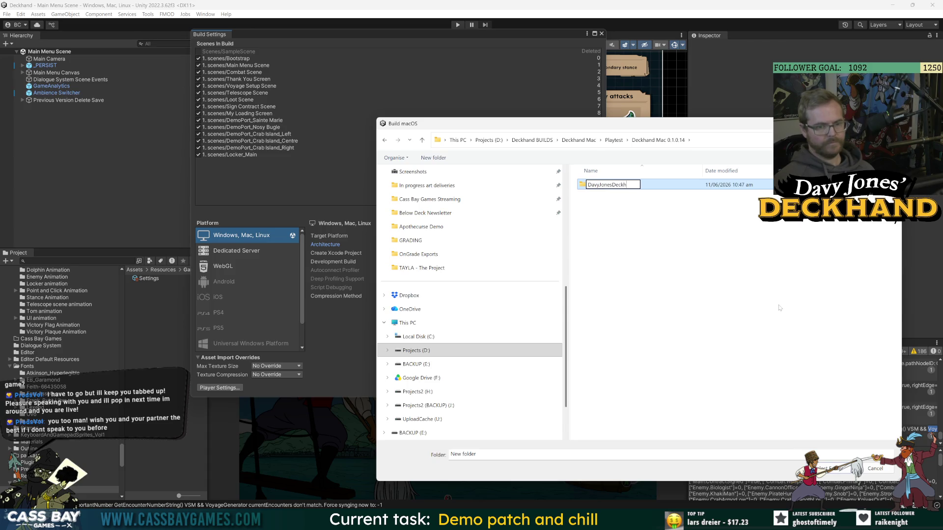
pyautogui.write('st')
pyautogui.press('Return')
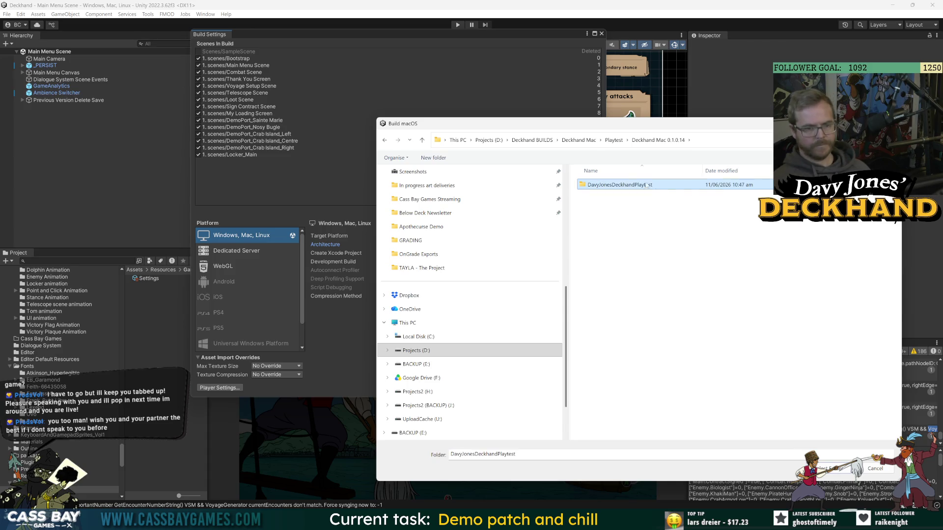
pyautogui.doubleClick(630, 184)
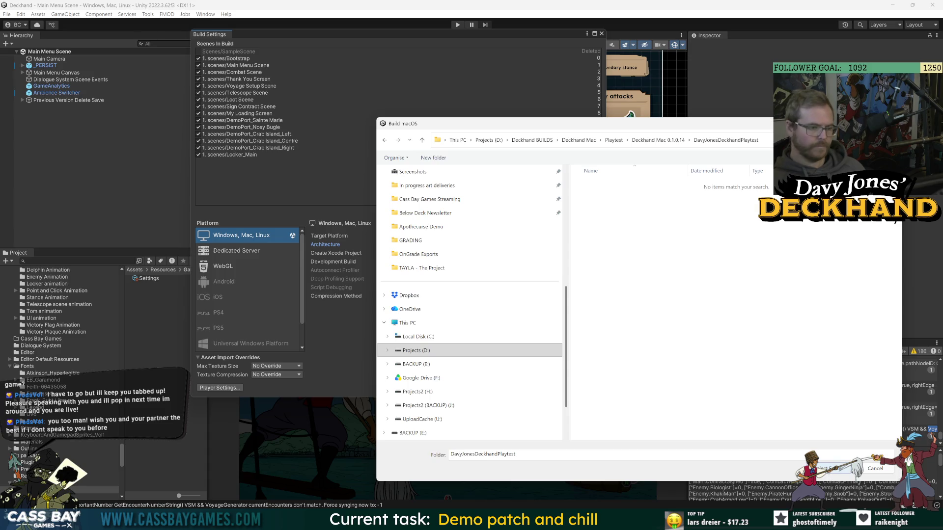
pyautogui.press('Return')
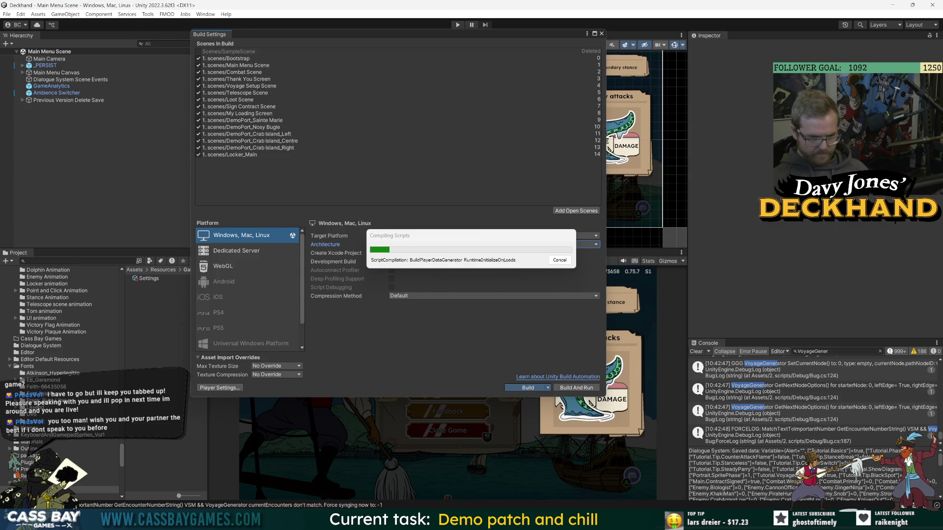
# - Bring the DJD_playtest folder window forward while the macOS build finishes
pyautogui.moveTo(463, 521)
pyautogui.click(527, 470)
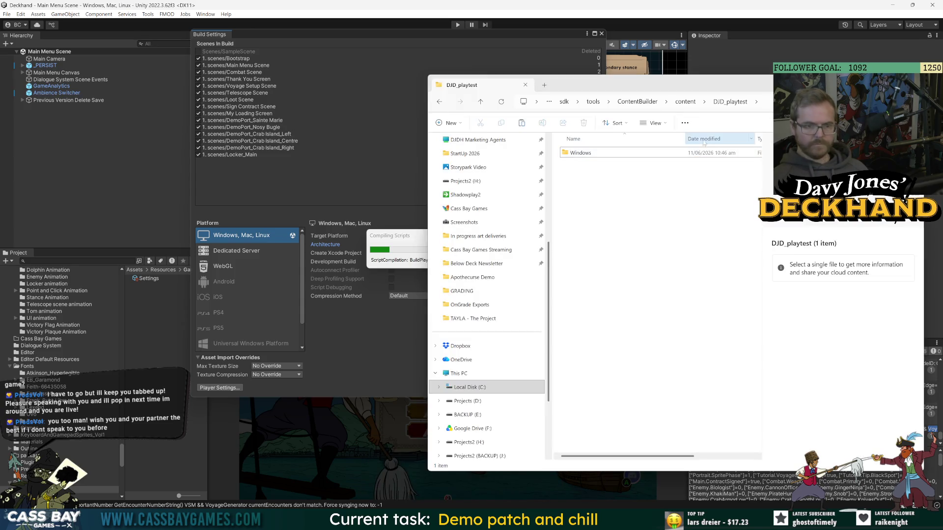
pyautogui.moveTo(463, 521)
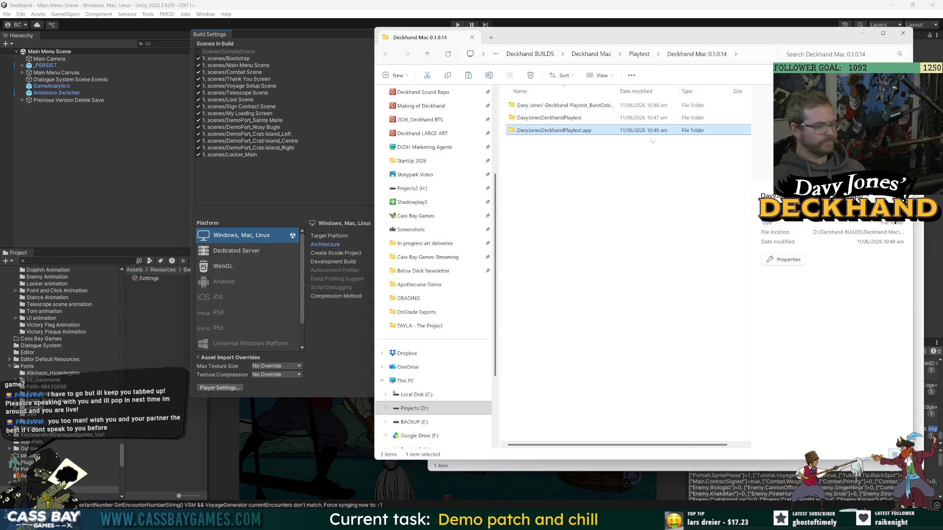
# - Paste DavyJonesDeckhandPlaytest.app into the DJD_playtest content folder beside the Windows folder
pyautogui.click(902, 36)
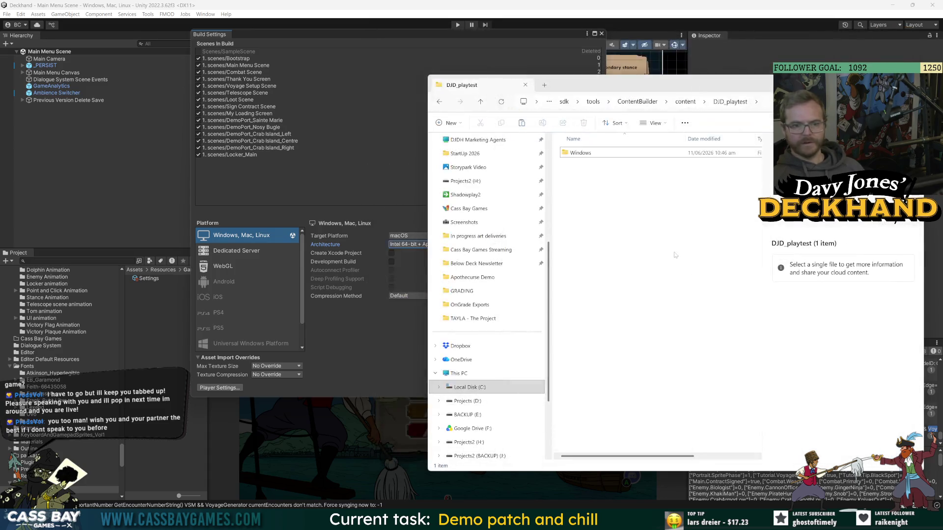
pyautogui.hotkey('ctrl', 'v')
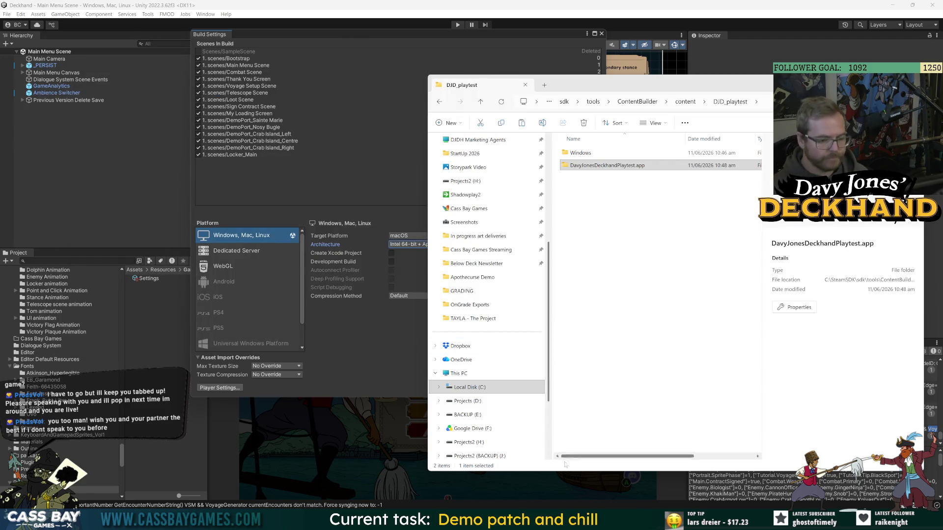
pyautogui.hotkey('alt', 'Tab')
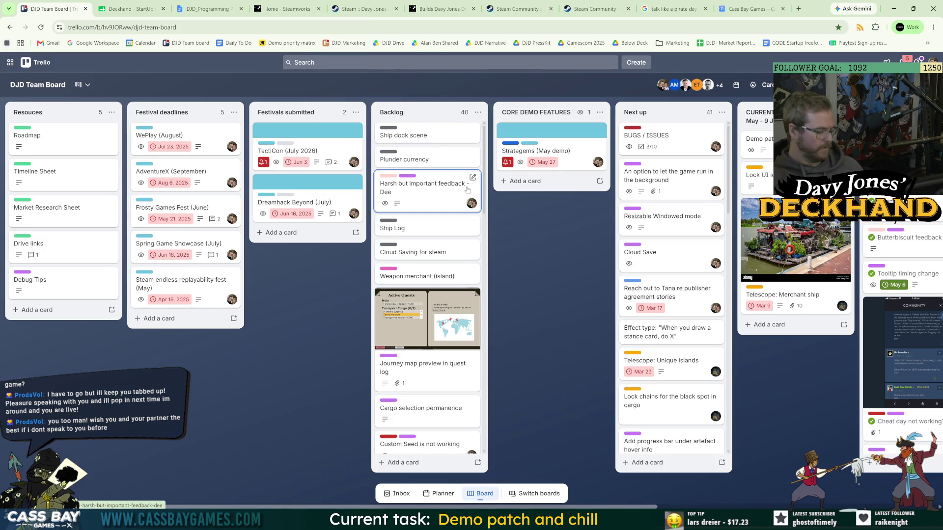
# - Open the Davy Jones Deckhand Playtest app's admin page and close four unneeded browser tabs
pyautogui.click(447, 3)
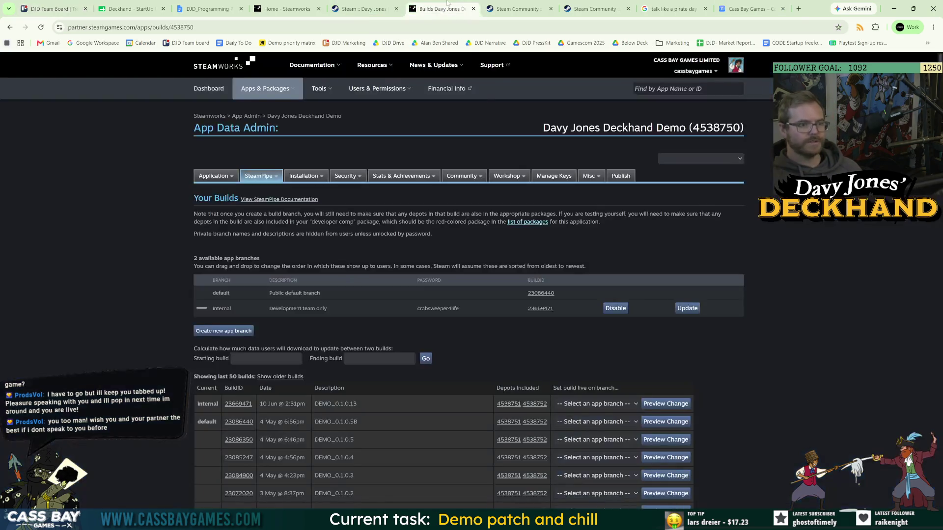
pyautogui.click(258, 120)
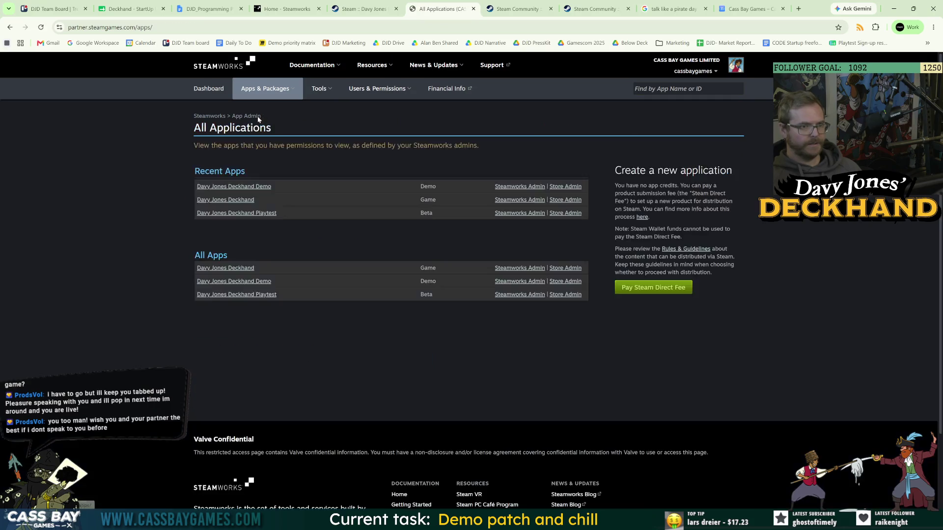
pyautogui.click(515, 213)
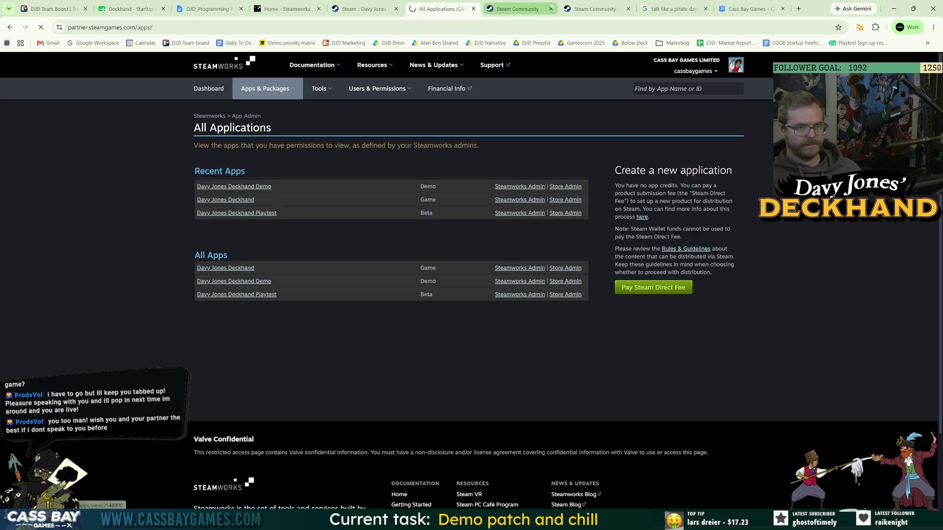
pyautogui.click(551, 8)
pyautogui.click(551, 8)
pyautogui.click(550, 8)
pyautogui.click(551, 8)
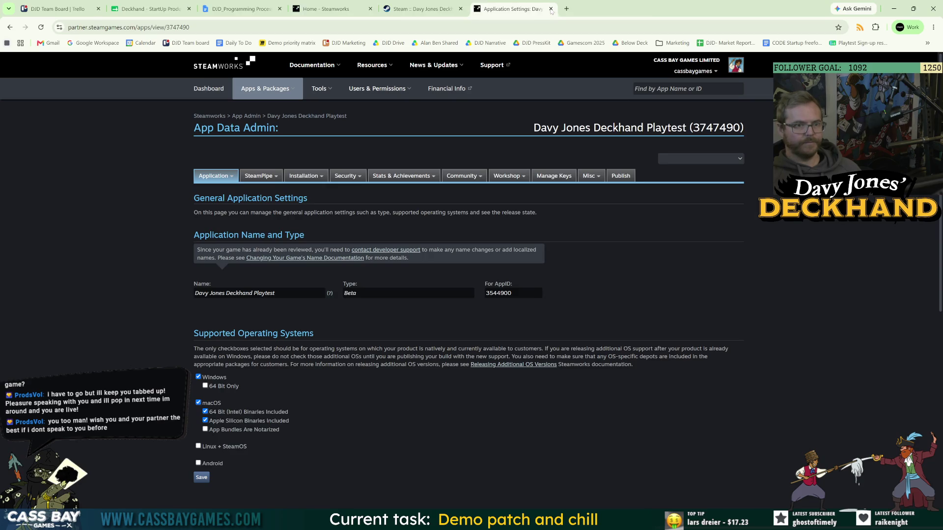
# - Open the Playtest app's SteamPipe Builds list, showing branches on Playtest_0.1.0.12
pyautogui.click(267, 189)
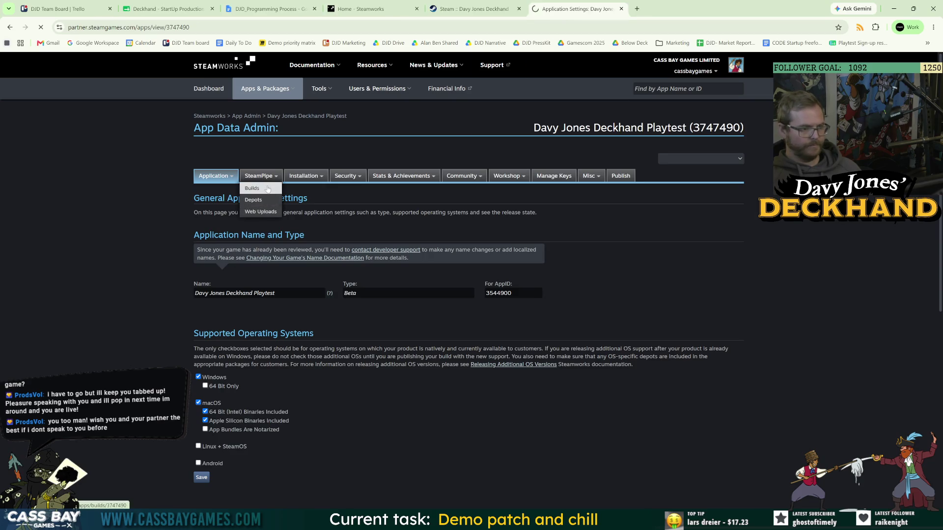
pyautogui.scroll(-2, 505, 390)
pyautogui.scroll(-3, 506, 385)
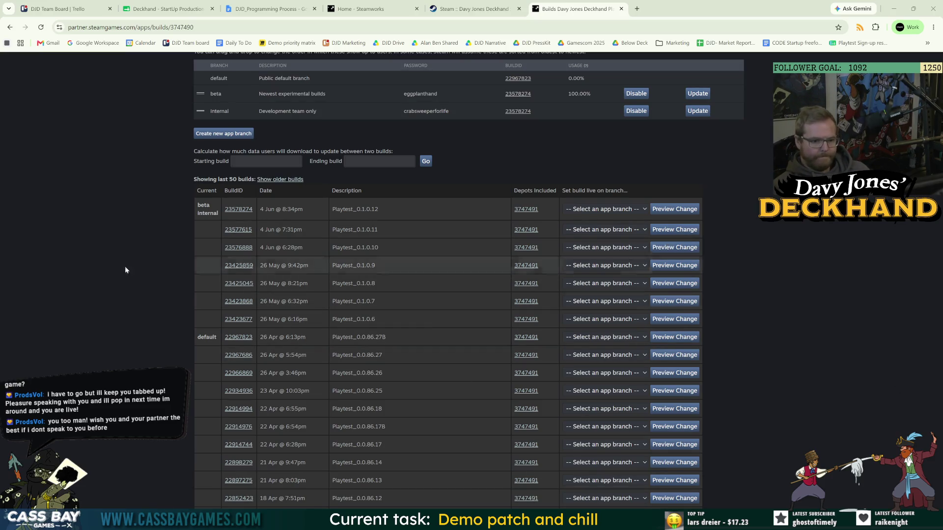
pyautogui.click(41, 27)
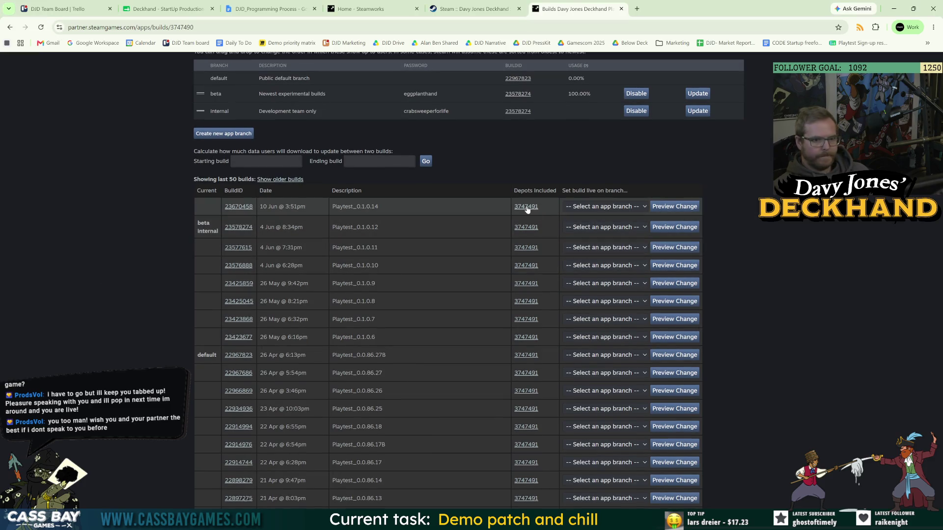
# - Set build 23670458 live on the beta branch
pyautogui.click(603, 206)
pyautogui.click(674, 206)
pyautogui.click(425, 289)
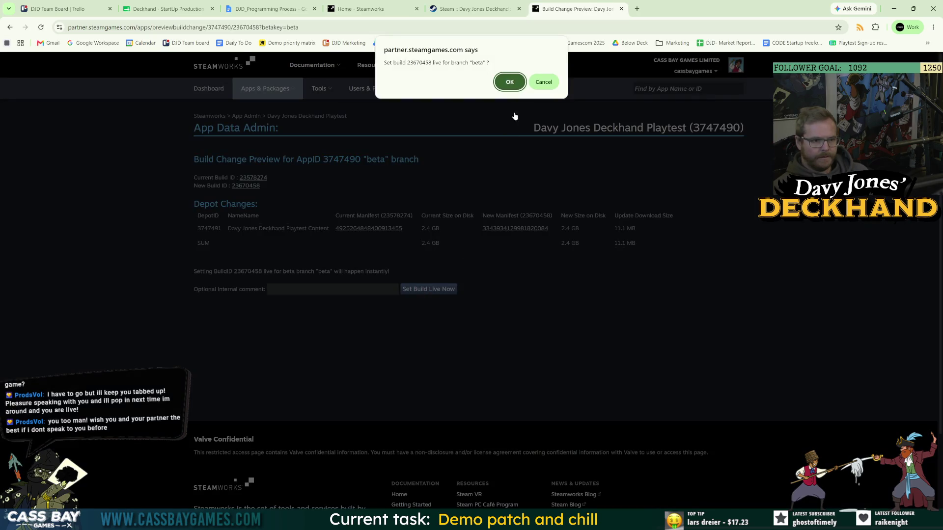
pyautogui.click(509, 84)
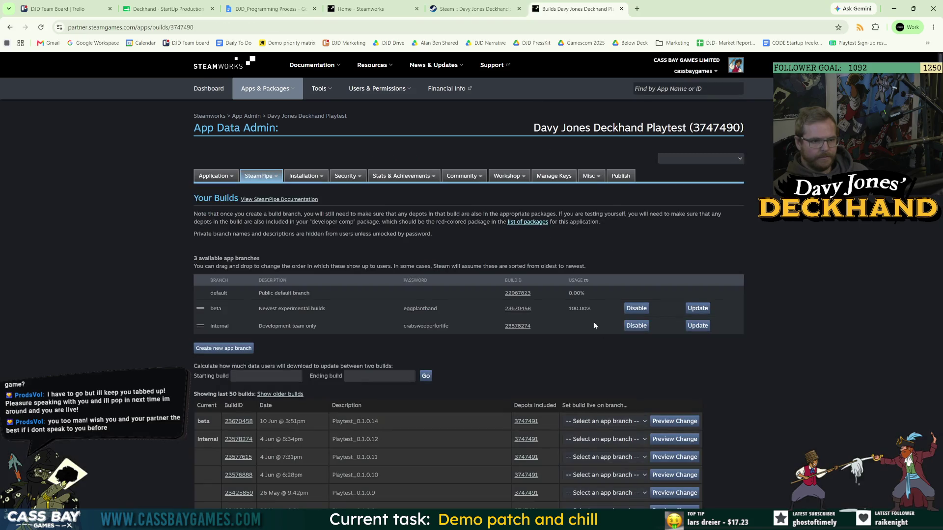
# - Set build 23670458 live on the internal branch as well
pyautogui.click(603, 422)
pyautogui.click(604, 469)
pyautogui.click(674, 421)
pyautogui.click(453, 293)
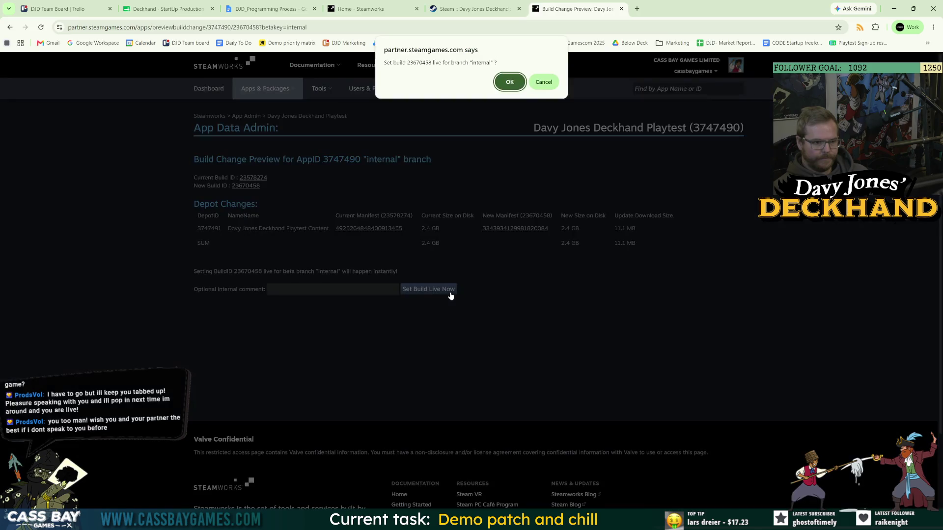
pyautogui.click(509, 85)
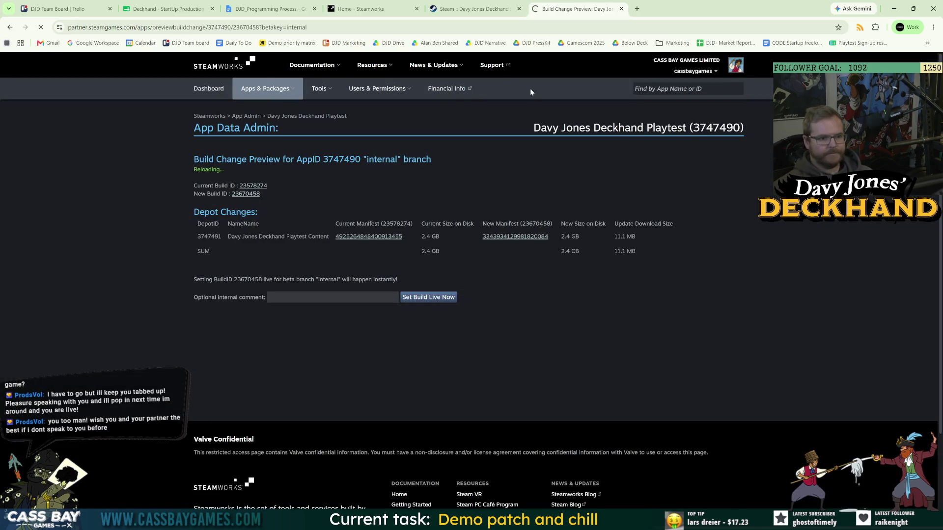
# - Check the 0.1.0.14 row's branch options and reload the Steamworks builds page
pyautogui.scroll(-3, 442, 364)
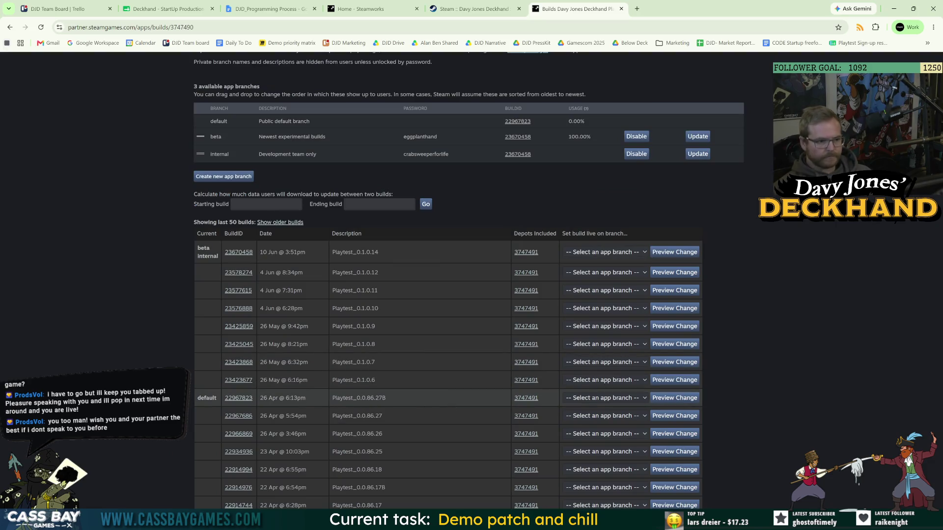
pyautogui.click(603, 252)
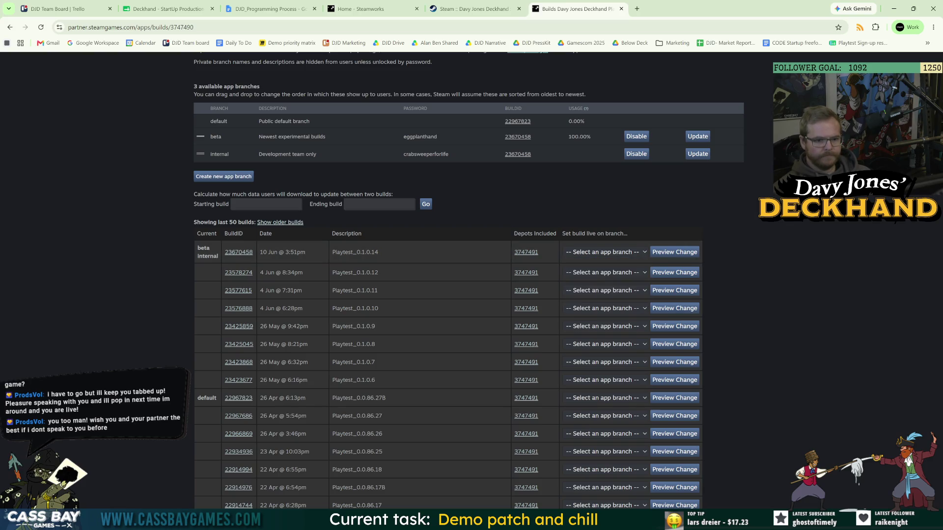
pyautogui.click(634, 520)
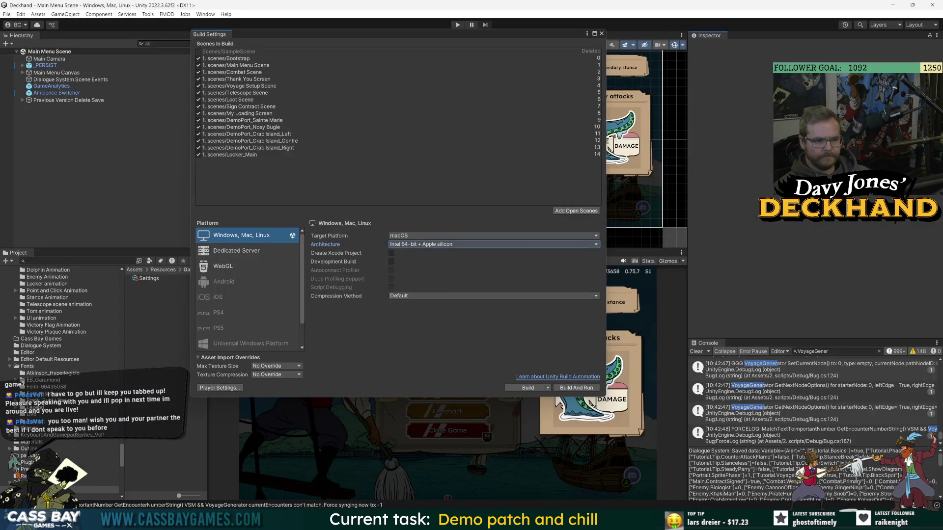
pyautogui.moveTo(634, 521)
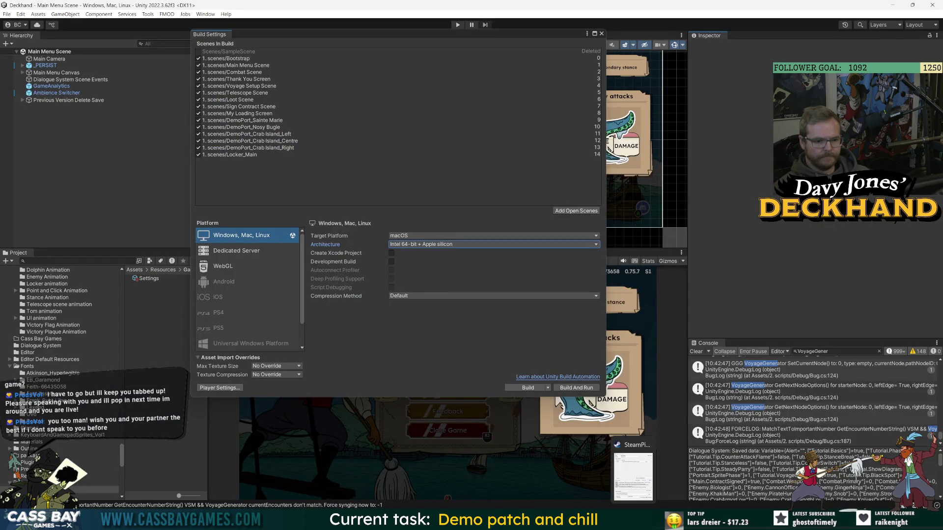
pyautogui.click(634, 474)
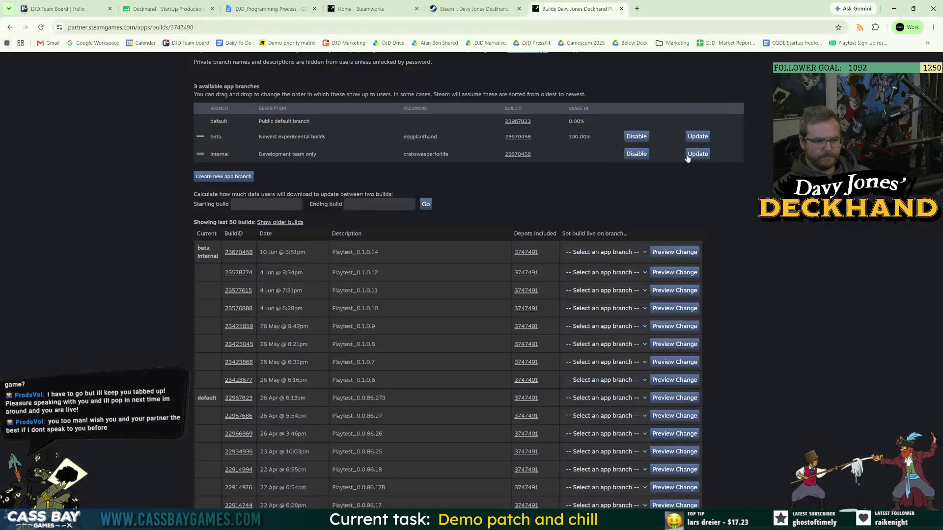
pyautogui.press('F5')
# - Publish the pending branch changes to Steam, confirming with the code STEAMWORKS
pyautogui.click(222, 307)
pyautogui.click(215, 359)
pyautogui.write('STEAMWORKS')
pyautogui.press('Tab')
pyautogui.click(206, 478)
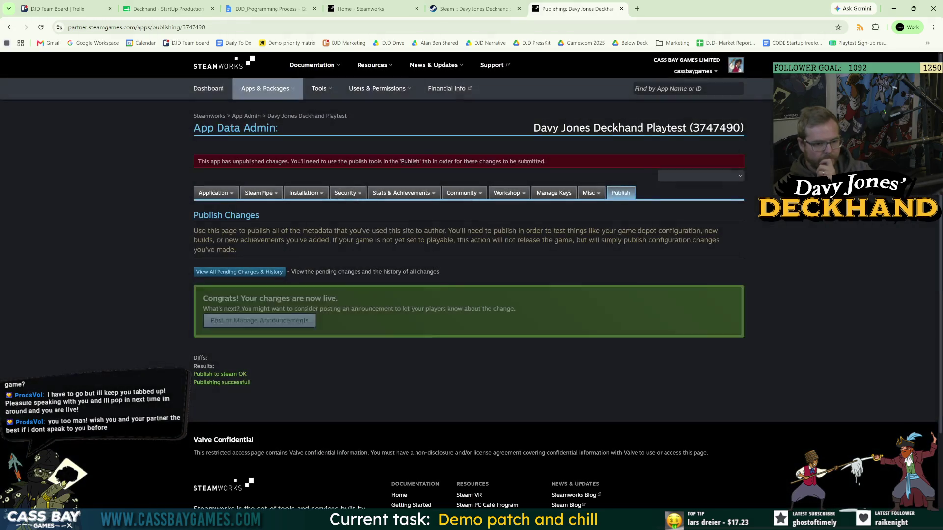
pyautogui.moveTo(577, 520)
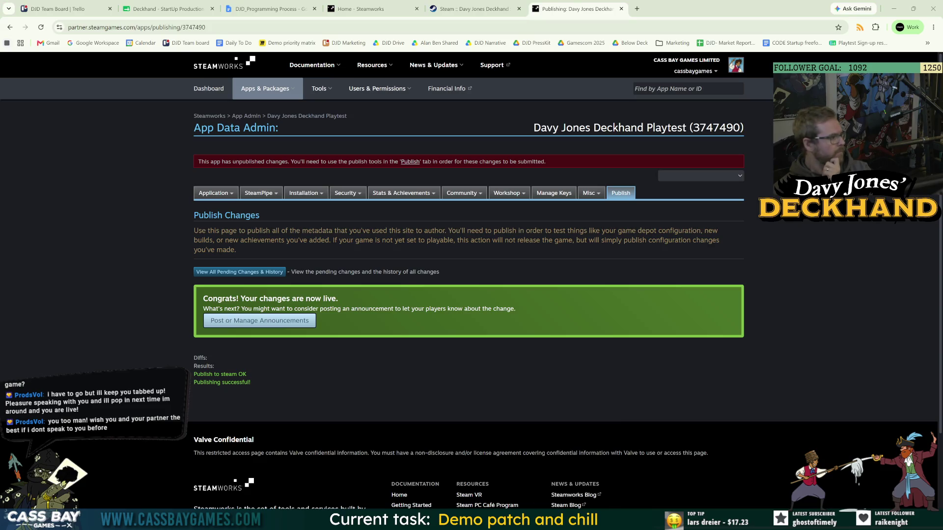
pyautogui.hotkey('alt', 'Tab')
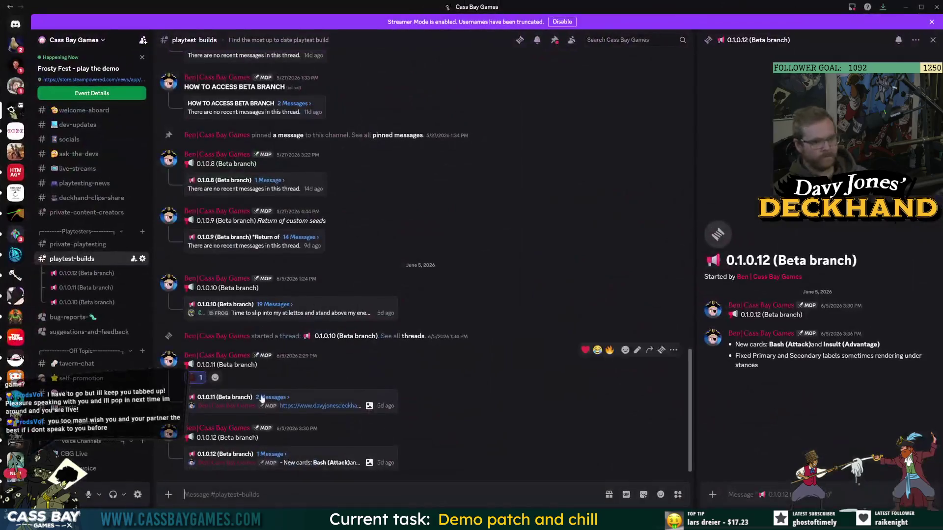
# - Post a '0.1.0.14 (Beta branch)' announcement copied from the 0.1.0.12 post
pyautogui.moveTo(259, 438); pyautogui.dragTo(187, 438)
pyautogui.hotkey('ctrl', 'c')
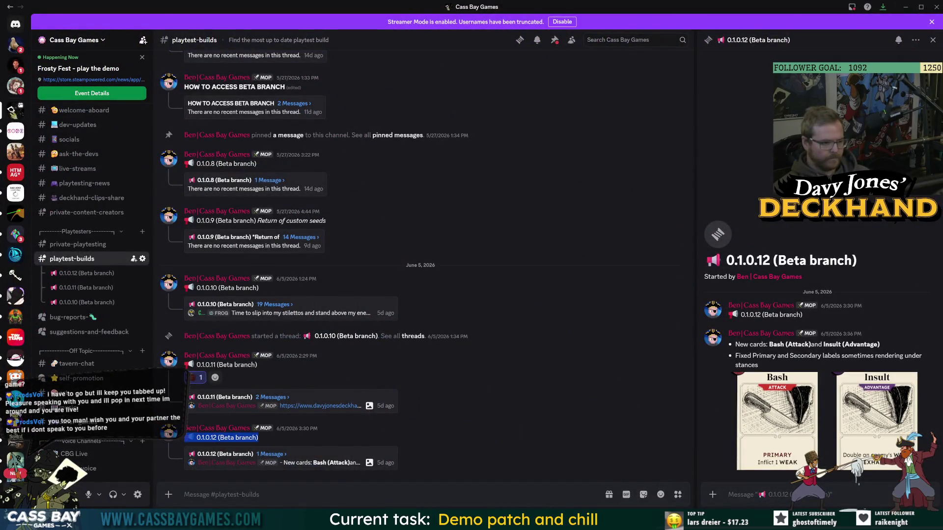
pyautogui.hotkey('ctrl', 'v')
pyautogui.press('BackSpace')
pyautogui.write('4')
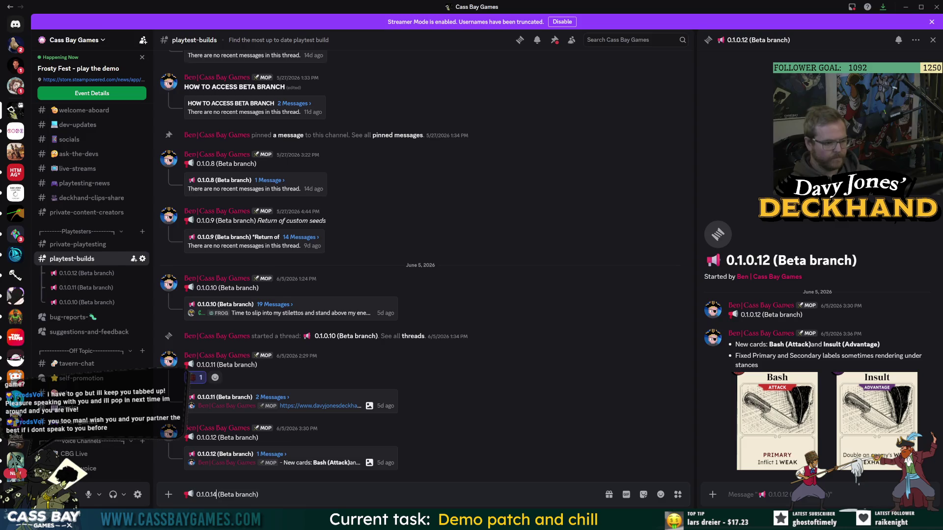
pyautogui.press('Return')
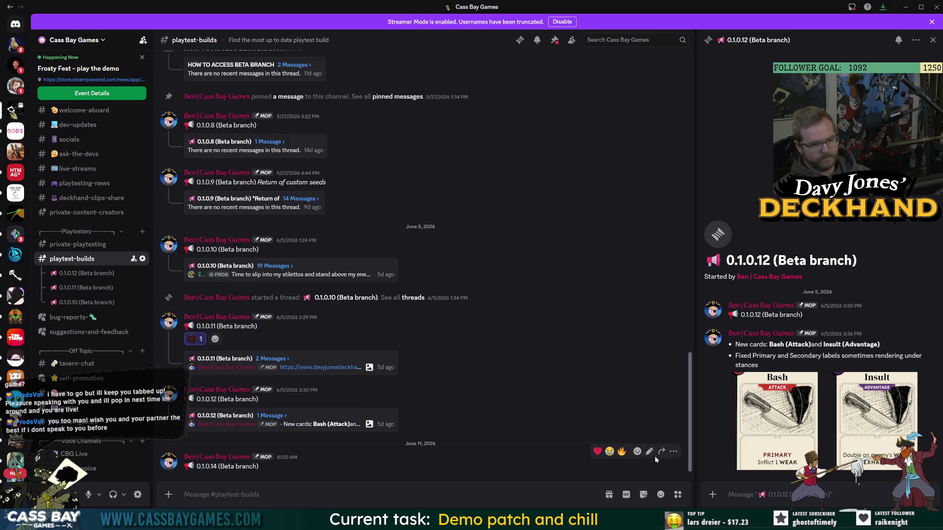
# - Create a thread on the 0.1.0.14 post noting the patch for the tutorial-breaking bug
pyautogui.click(673, 452)
pyautogui.click(614, 345)
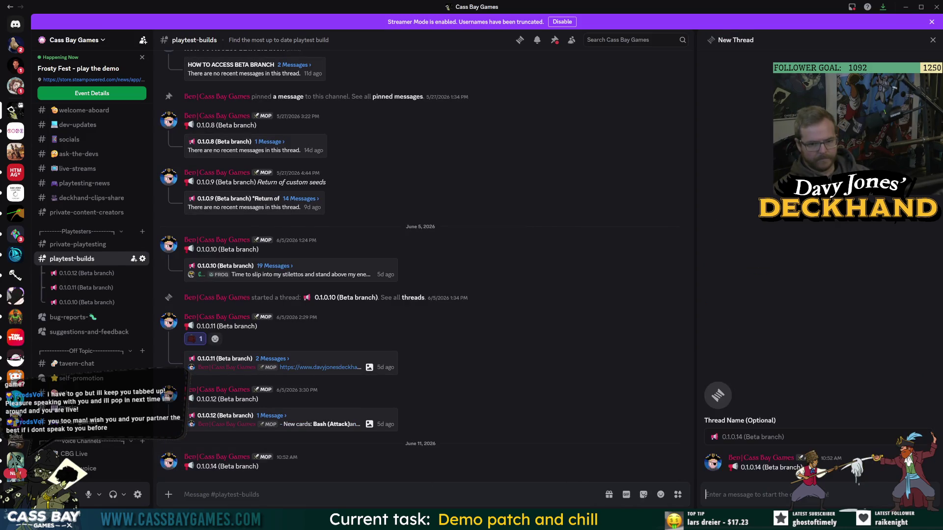
pyautogui.write('-Patch for bug')
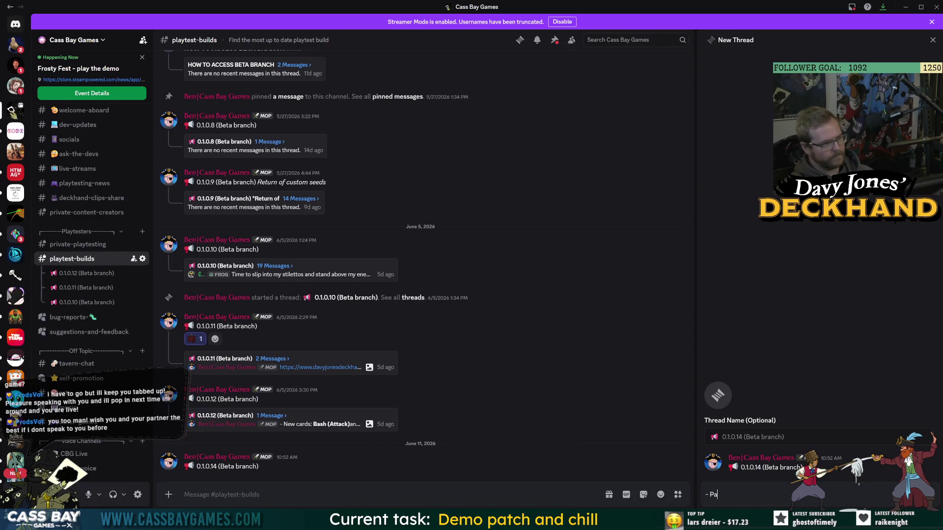
pyautogui.write(' that broke tut')
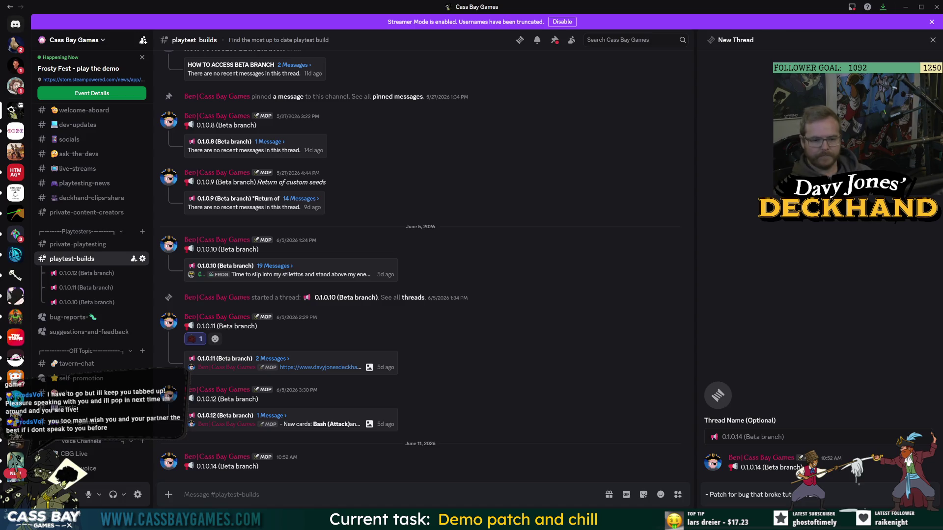
pyautogui.write(' was')
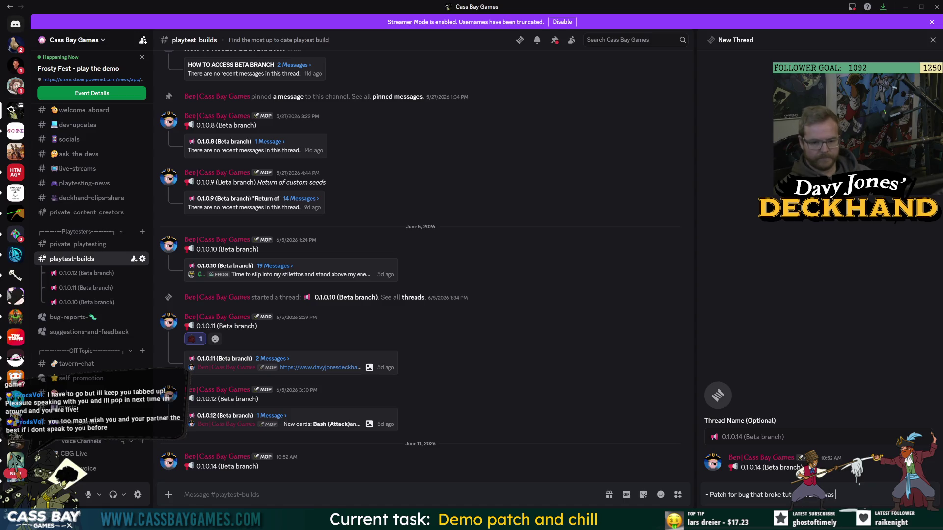
pyautogui.write(' introduced with the')
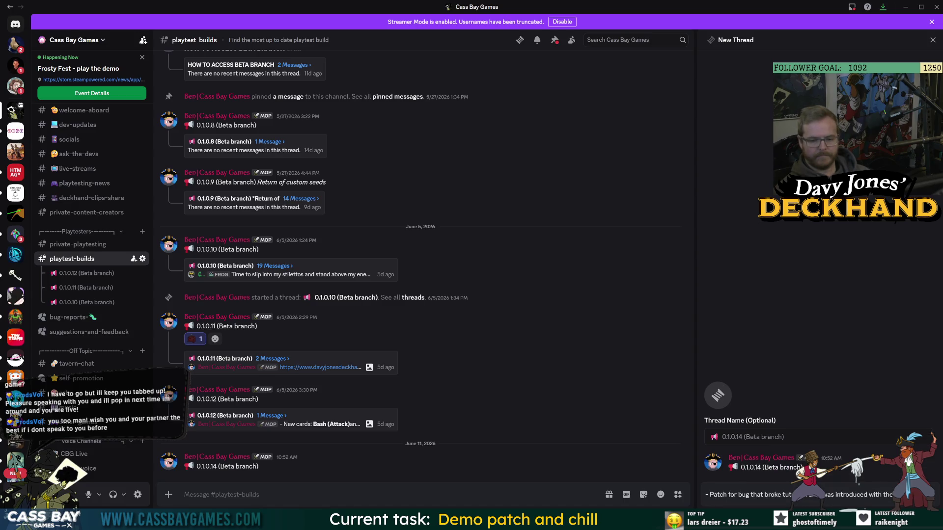
pyautogui.write(' Fishing rework)')
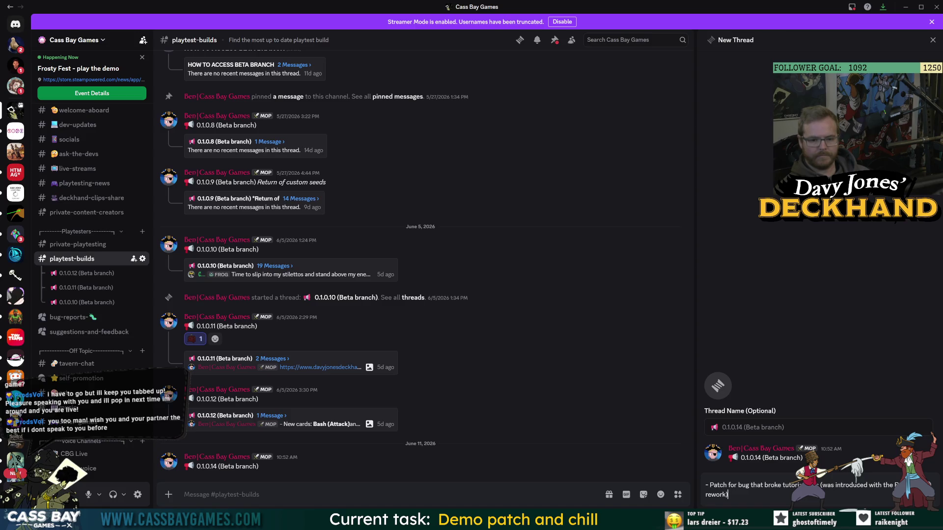
pyautogui.press('Return')
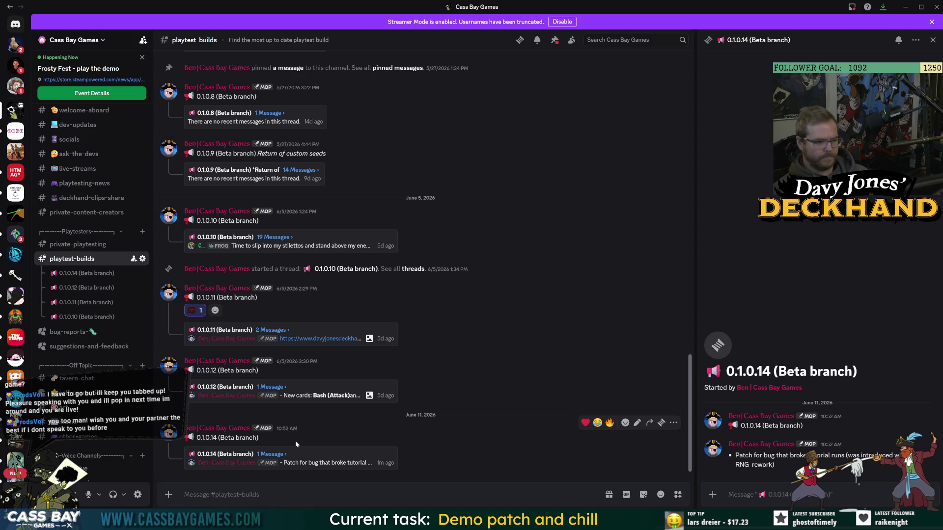
pyautogui.click(271, 387)
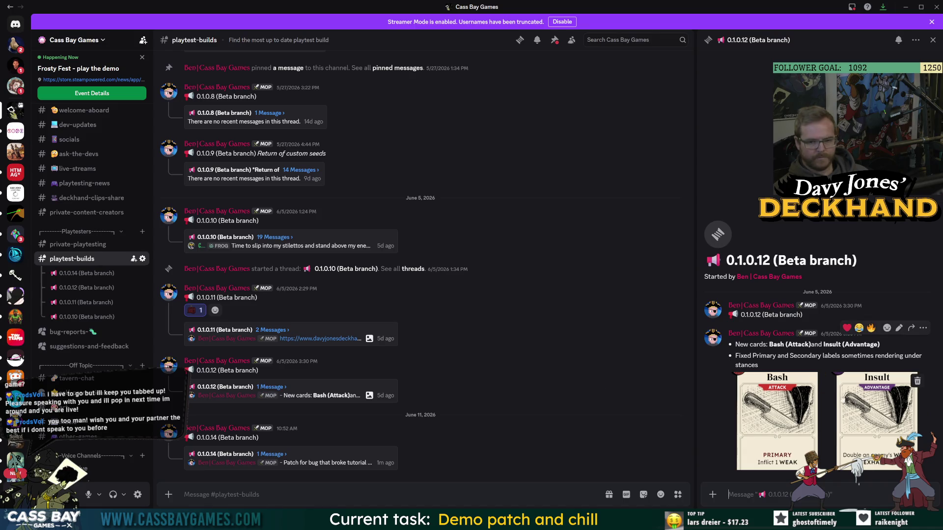
# - Copy the beta-branch note from the 0.1.0.10 thread into a 0.1.0.14 thread reply
pyautogui.click(273, 330)
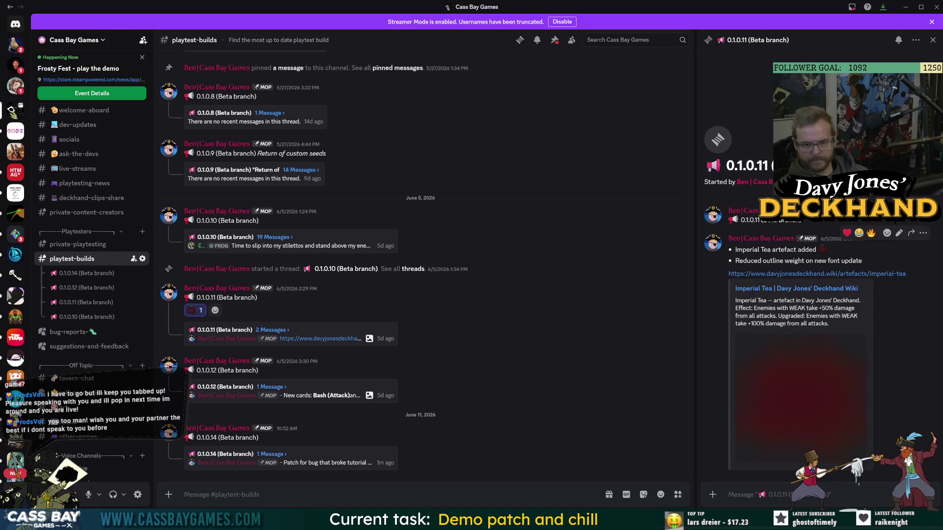
pyautogui.click(274, 238)
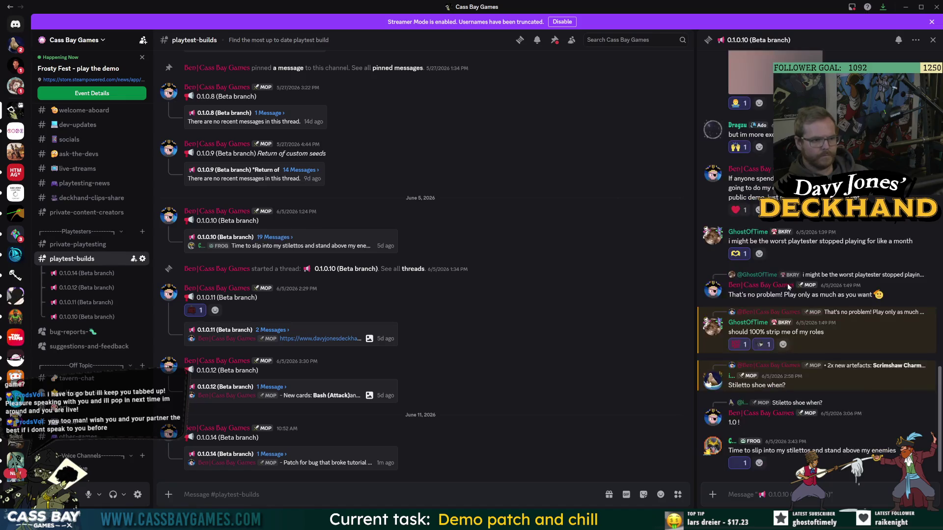
pyautogui.scroll(5, 788, 283)
pyautogui.scroll(8, 804, 300)
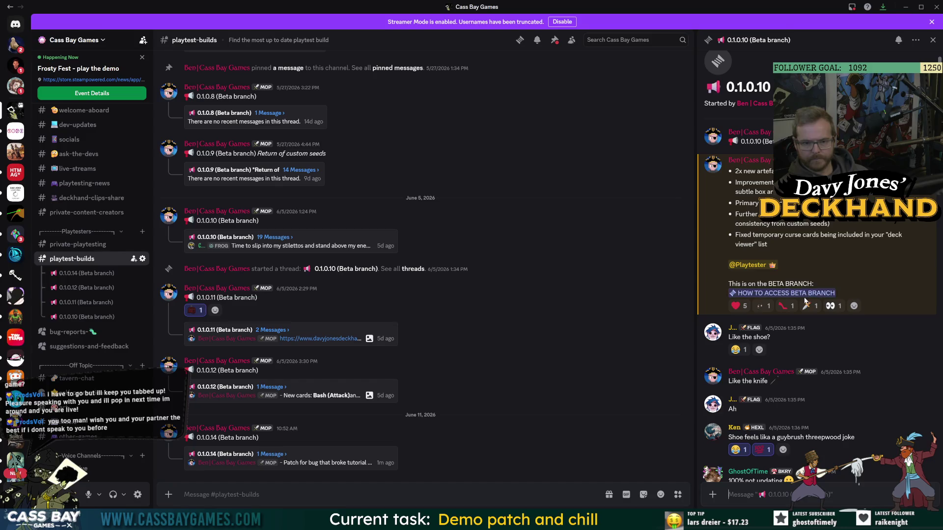
pyautogui.moveTo(835, 294); pyautogui.dragTo(723, 285)
pyautogui.click(272, 456)
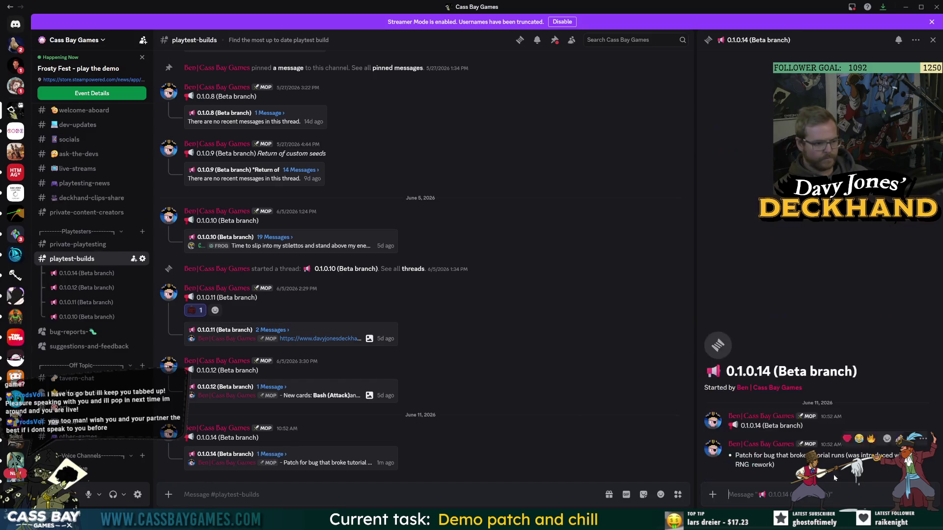
pyautogui.hotkey('ctrl', 'v')
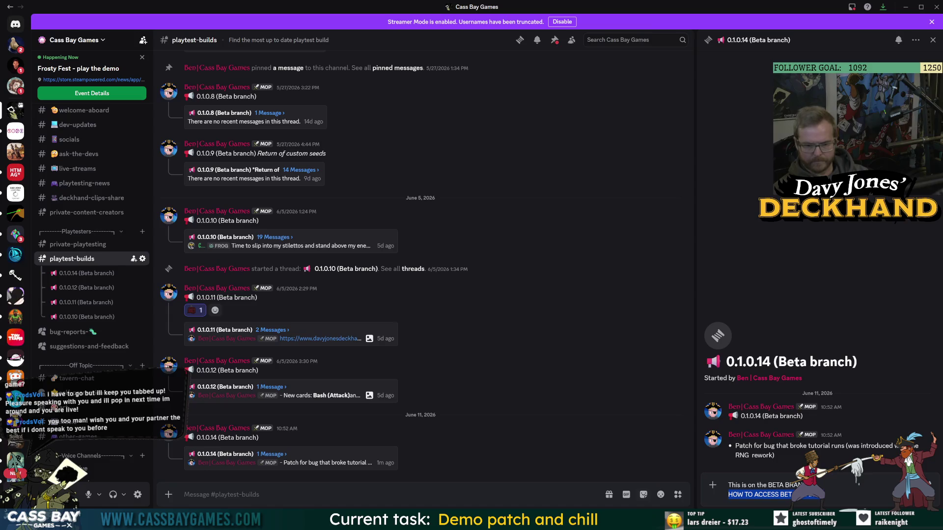
pyautogui.press('BackSpace')
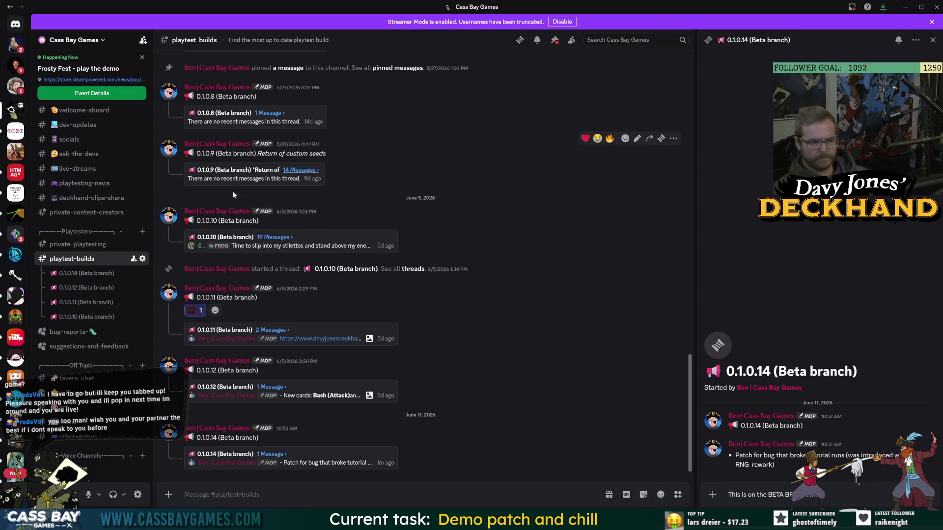
# - Add the beta-access guide link, bold 'This is on the BETA BRANCH', and post the reply
pyautogui.click(279, 238)
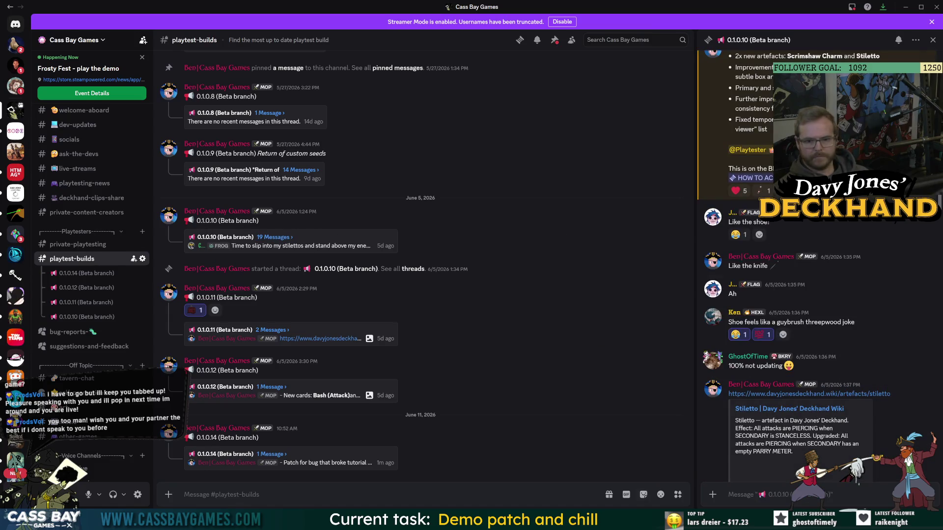
pyautogui.click(268, 458)
pyautogui.hotkey('ctrl', 'v')
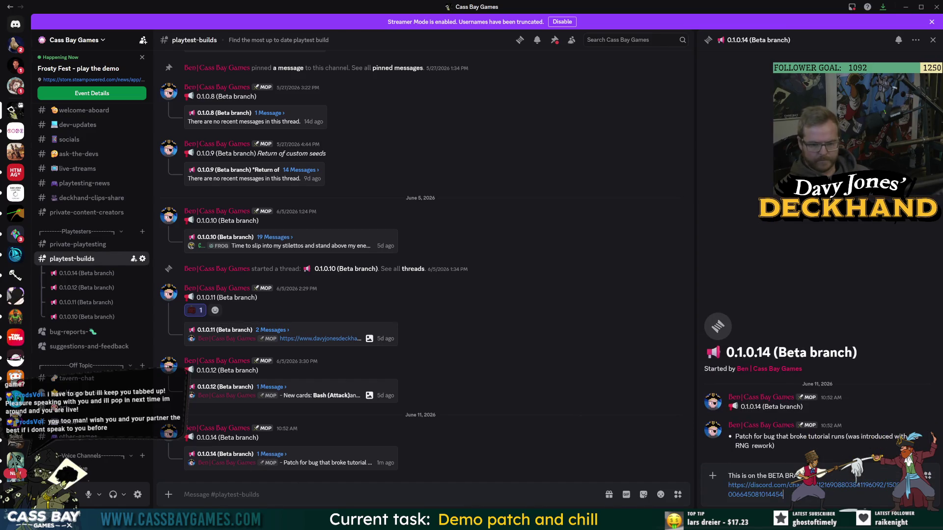
pyautogui.moveTo(728, 475); pyautogui.dragTo(830, 476)
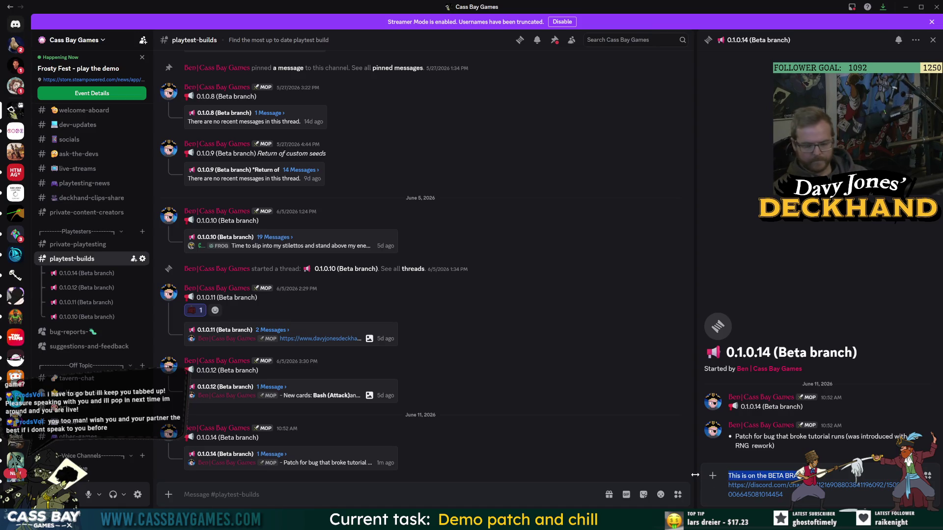
pyautogui.hotkey('ctrl', 'b')
pyautogui.press('Return')
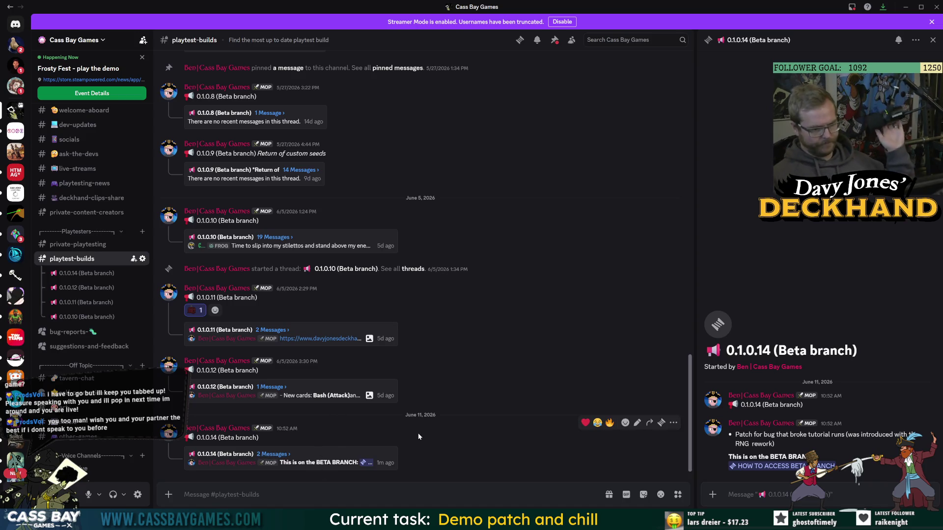
pyautogui.click(649, 423)
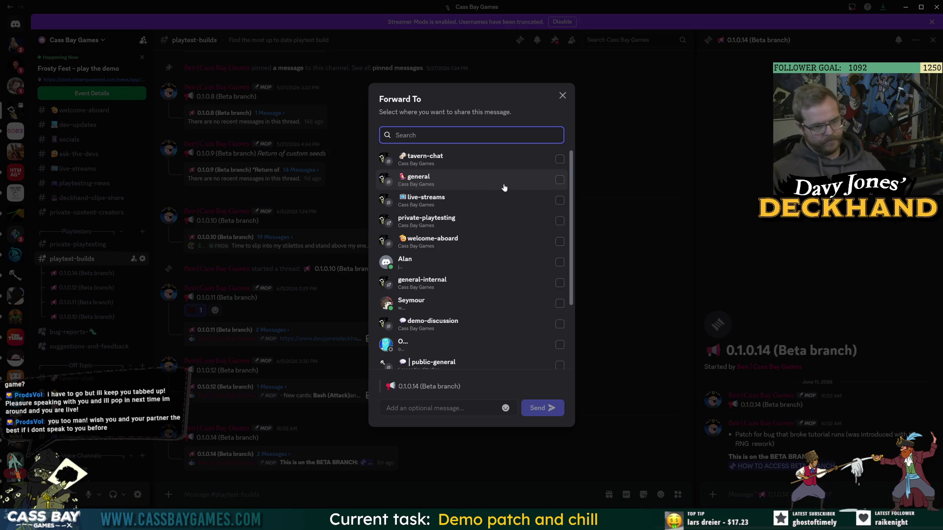
# - Forward the 0.1.0.14 post to #private-playtesting noting an important patch for new saves/tutorial players
pyautogui.click(499, 220)
pyautogui.write('Small but importan')
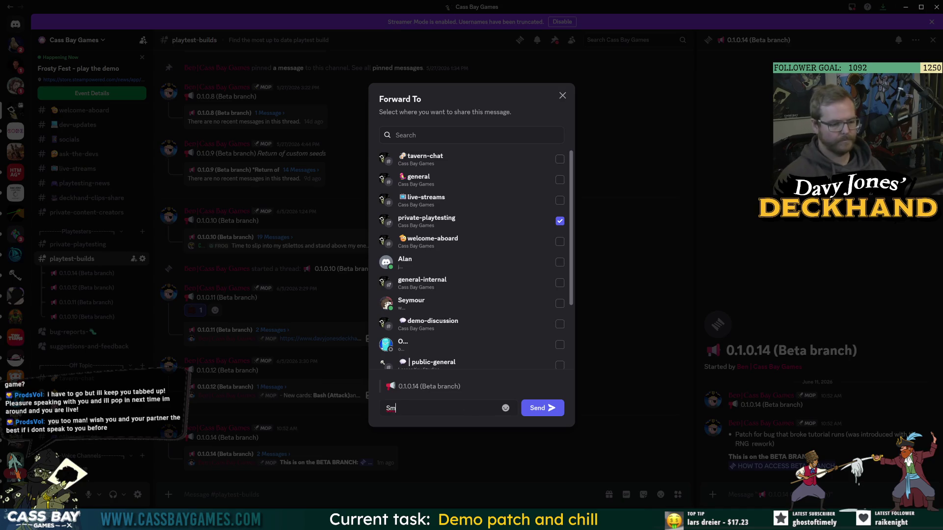
pyautogui.write('t pat')
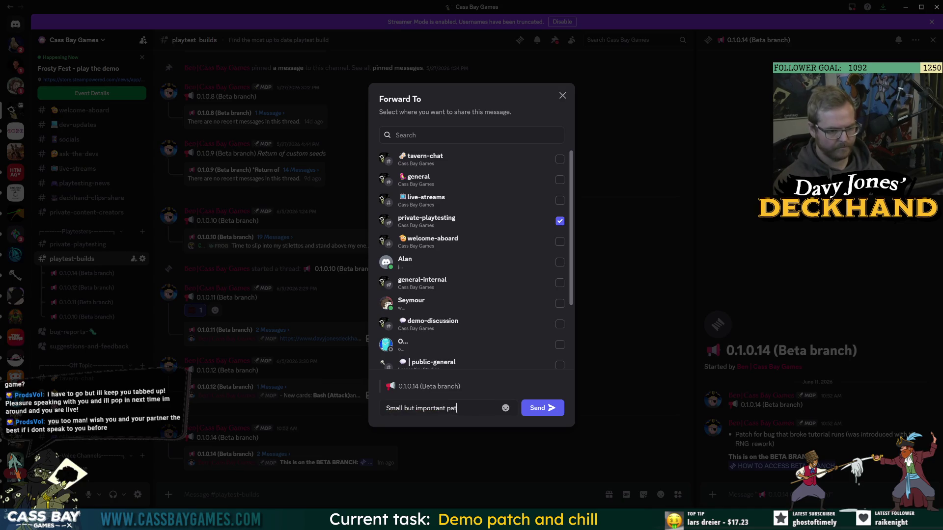
pyautogui.write('ch for anytone ')
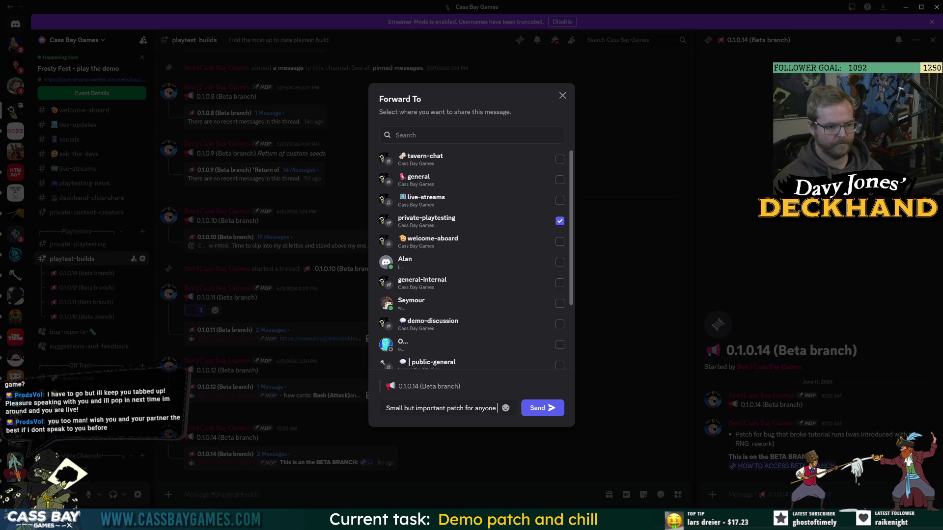
pyautogui.write('who is starting new saves/ do')
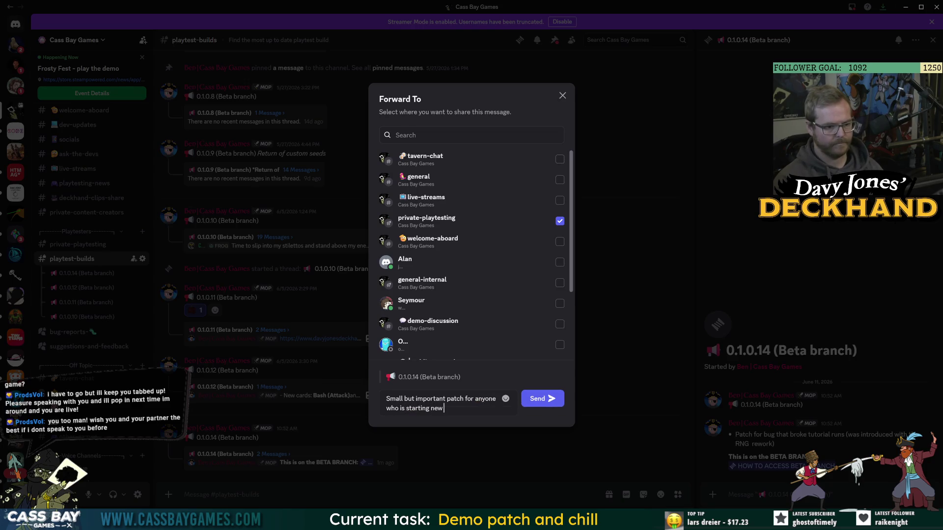
pyautogui.press('BackSpace')
pyautogui.press('BackSpace')
pyautogui.press('BackSpace')
pyautogui.write('doing the tutorial')
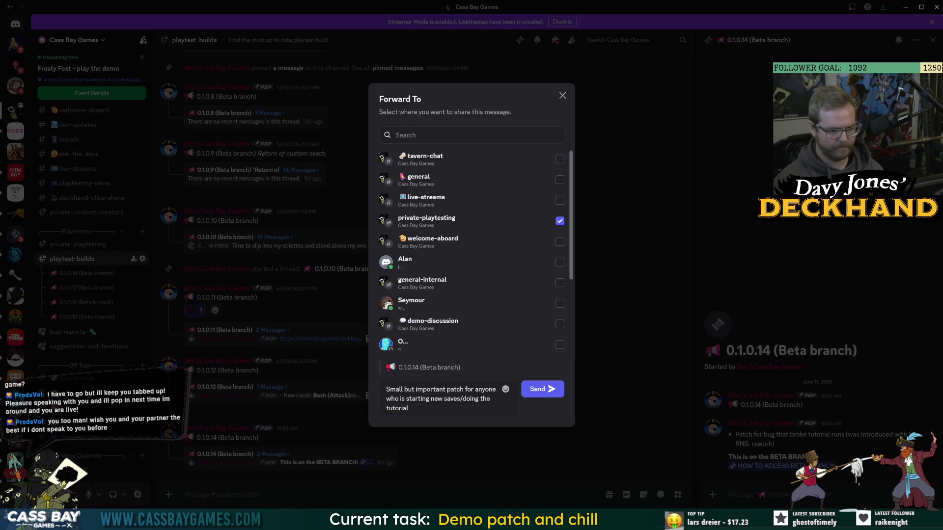
pyautogui.click(552, 389)
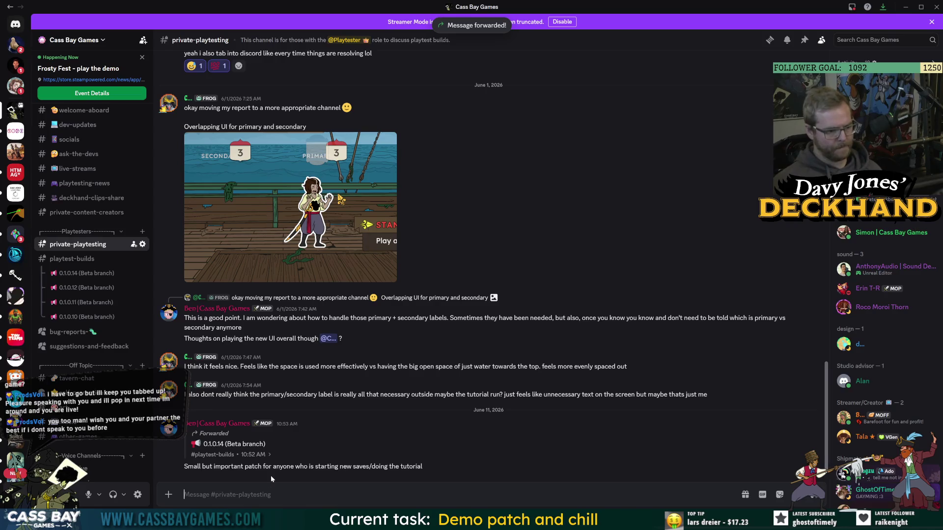
pyautogui.hotkey('alt', 'Tab')
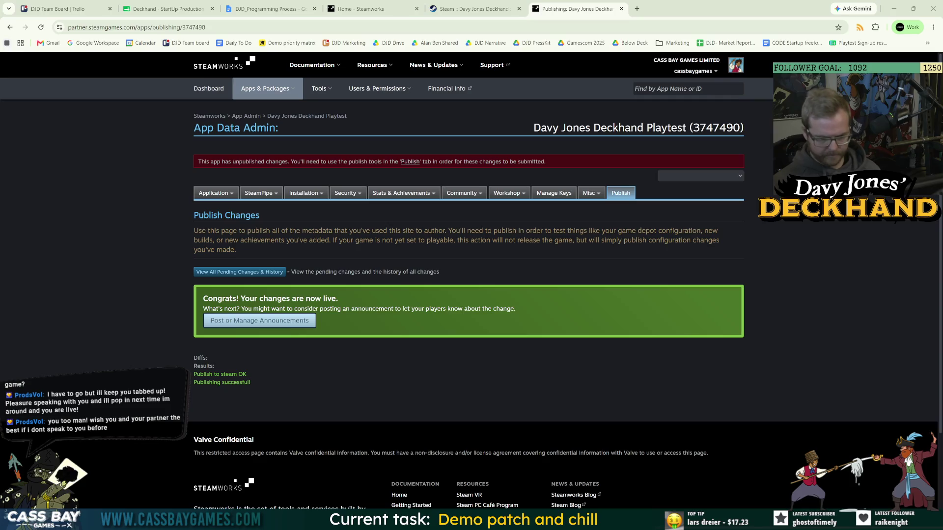
# - Commit 10 files to DEV-combat-ui-update as 'fixed tutorial voyage generation bug - built 0.1.0.14' and push
pyautogui.click(652, 471)
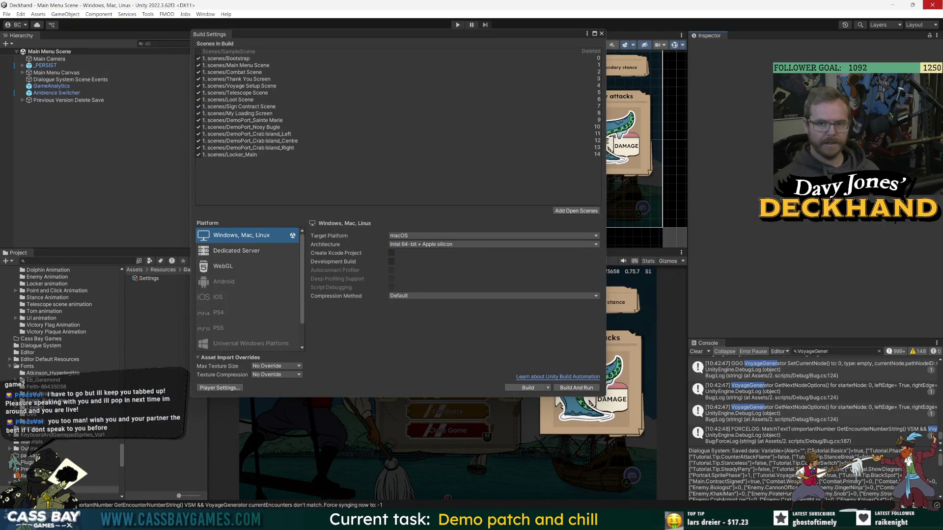
pyautogui.press('super')
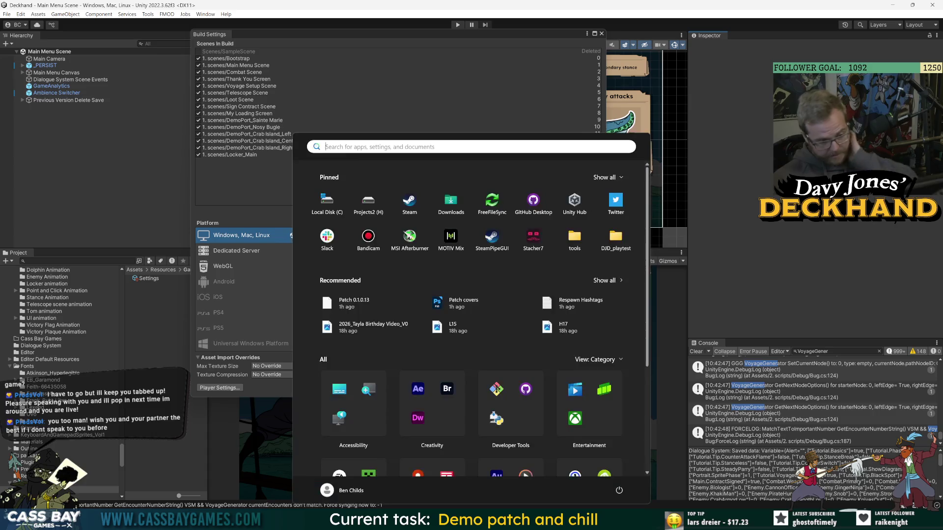
pyautogui.hotkey('alt', 'Tab')
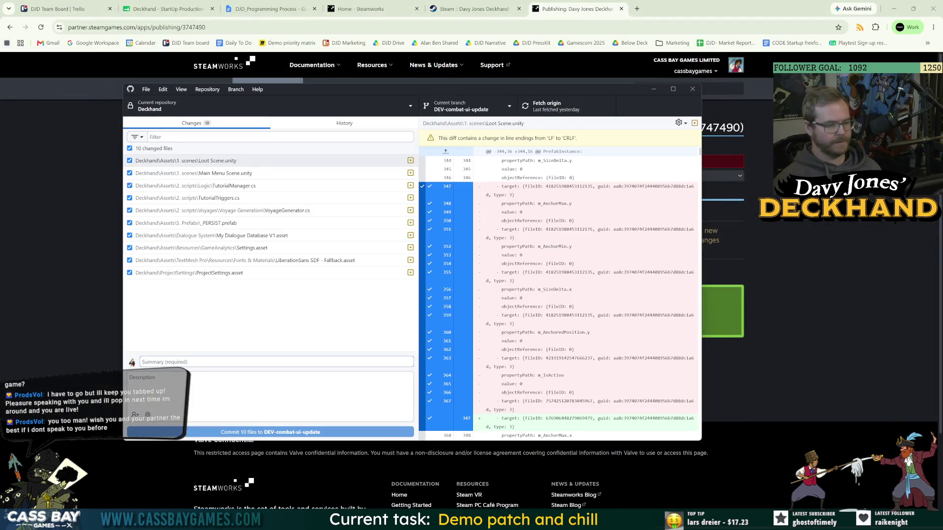
pyautogui.write('fixed tut')
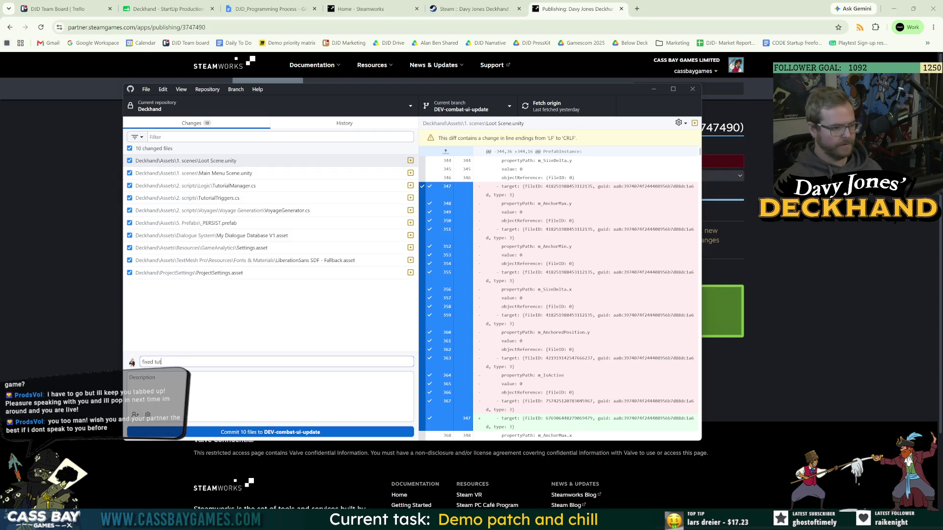
pyautogui.write('orial voyage generation bug - bui')
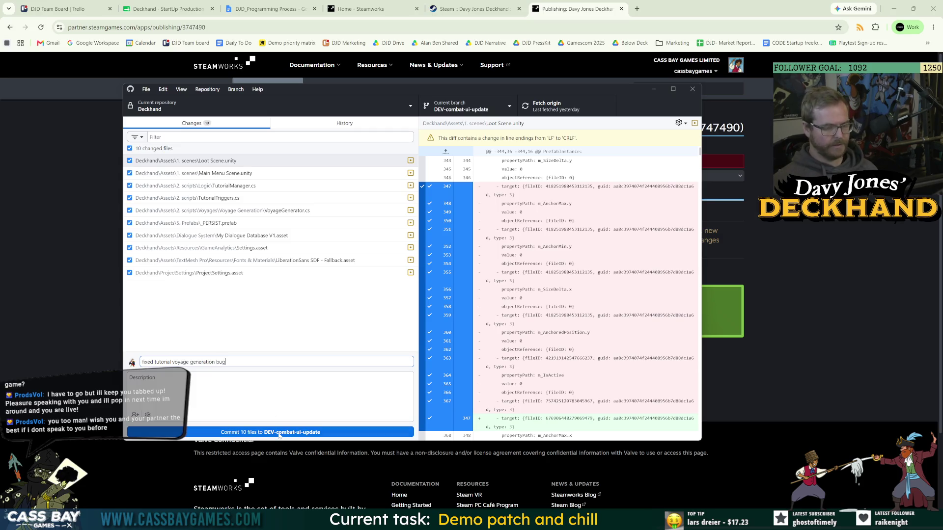
pyautogui.write('lt 0.1.0.14')
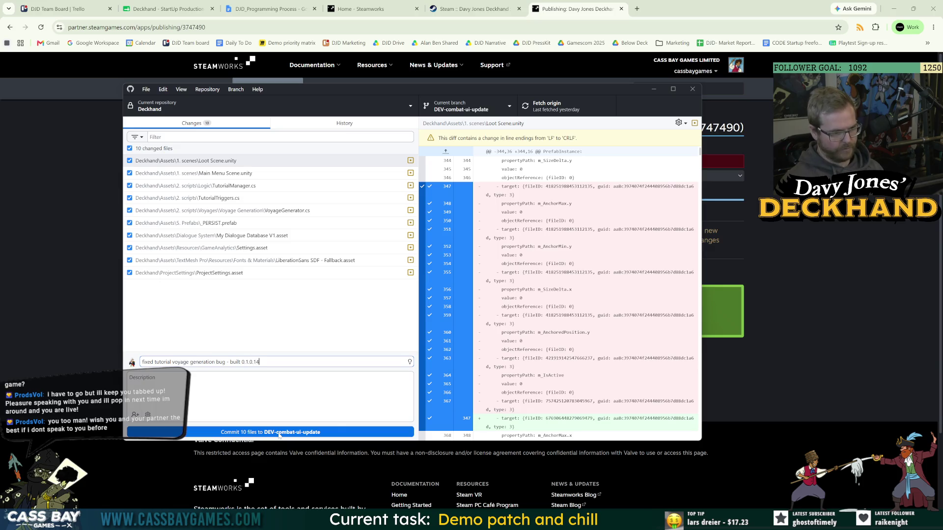
pyautogui.click(279, 434)
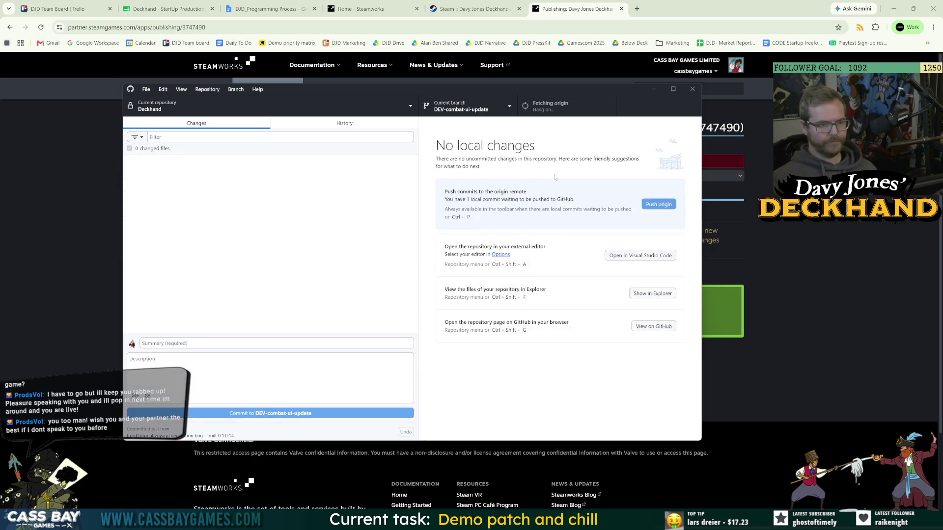
pyautogui.click(658, 205)
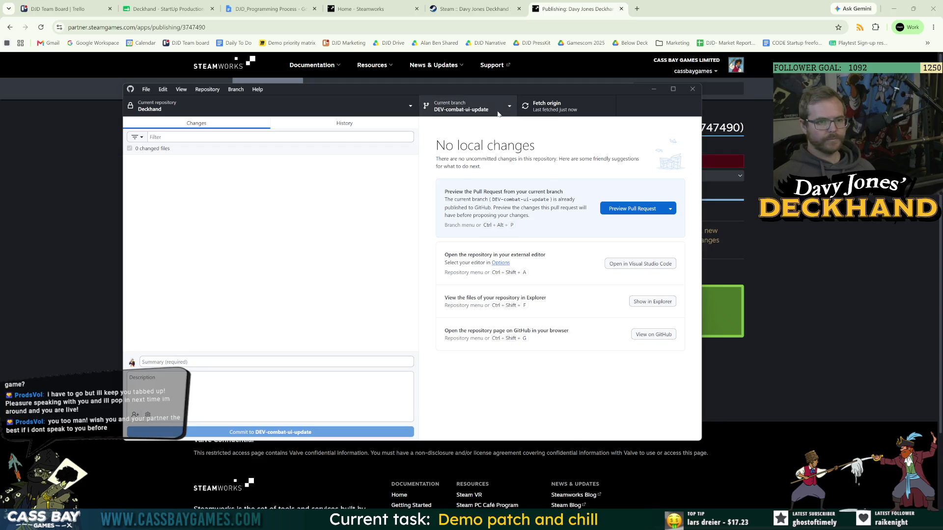
# - Switch to Development, merge DEV-combat-ui-update into it, and push Development to GitHub
pyautogui.click(464, 106)
pyautogui.click(463, 207)
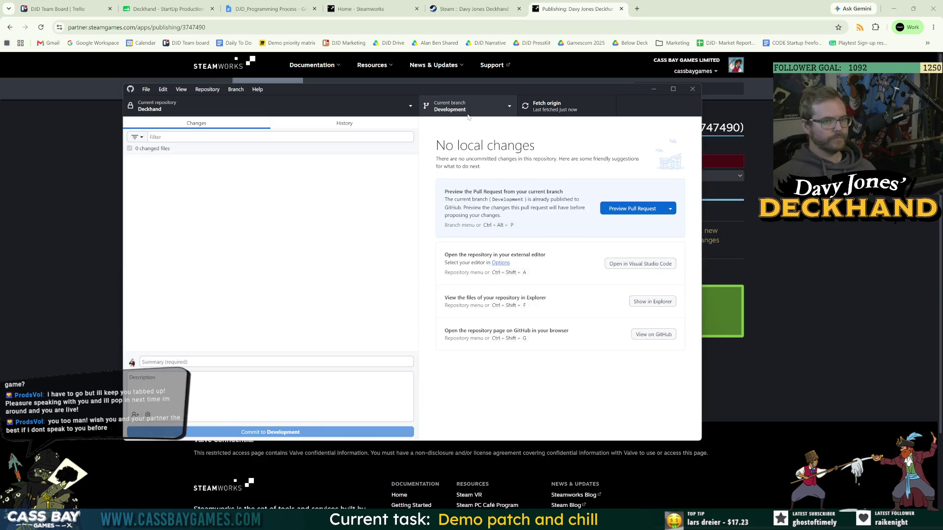
pyautogui.click(468, 109)
pyautogui.click(473, 431)
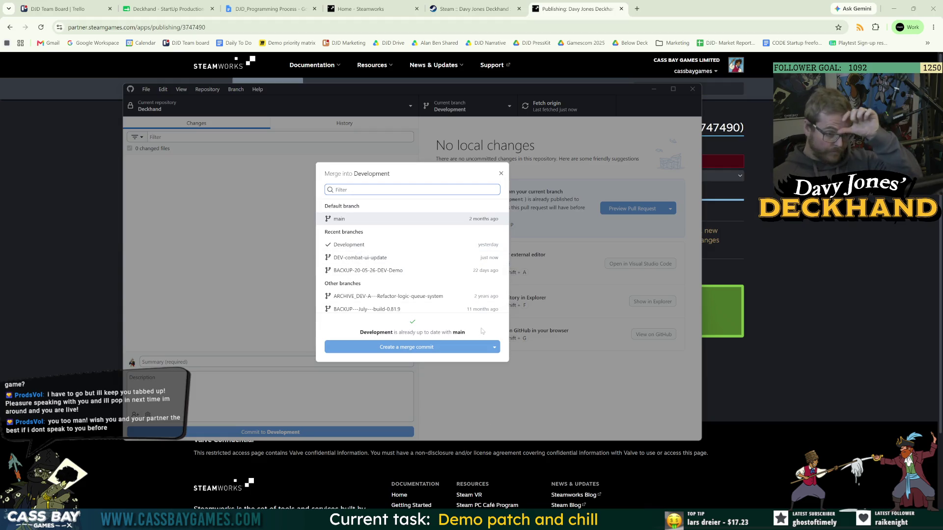
pyautogui.click(379, 259)
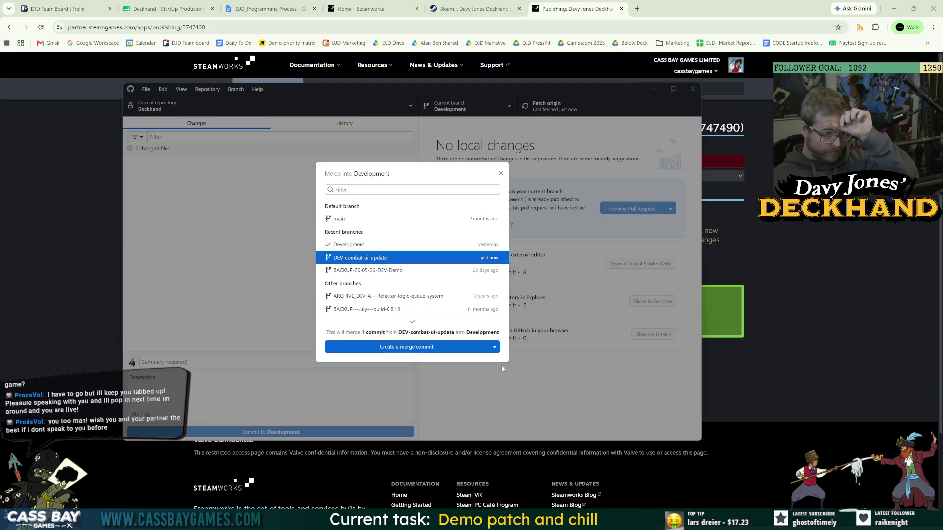
pyautogui.click(413, 352)
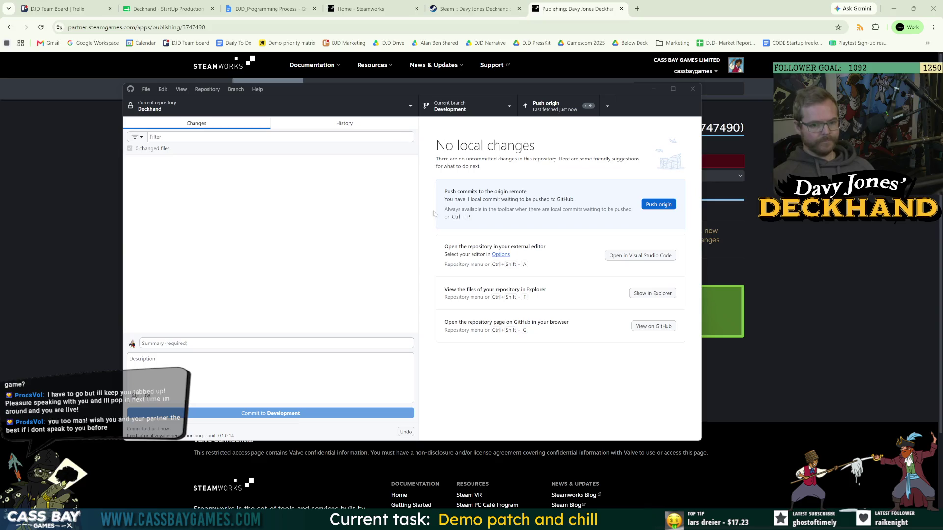
pyautogui.click(666, 206)
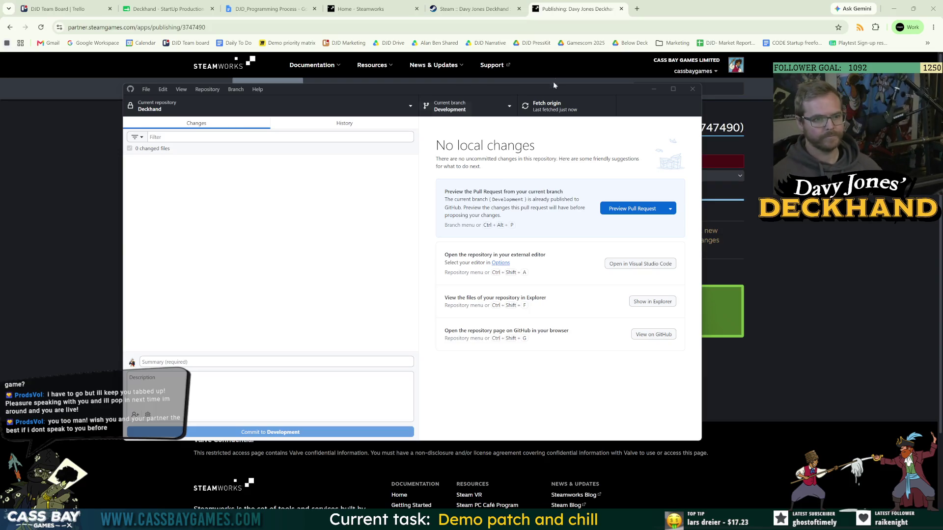
# - Review the merge options and commit history, then switch back to DEV-combat-ui-update
pyautogui.click(473, 113)
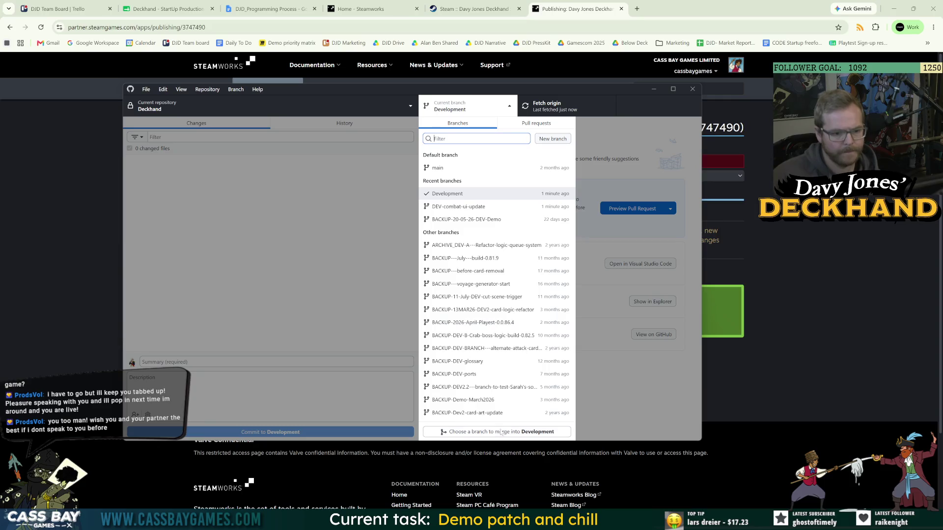
pyautogui.click(501, 432)
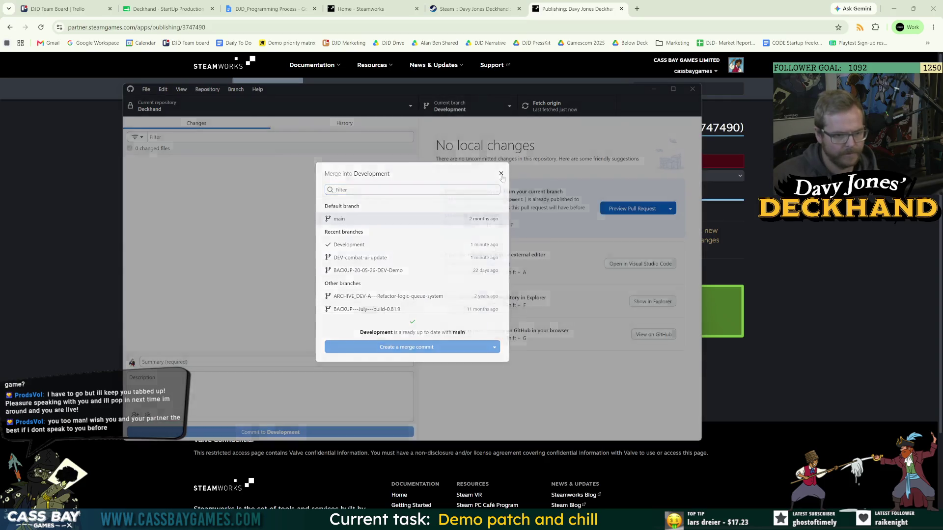
pyautogui.press('Escape')
pyautogui.click(277, 124)
pyautogui.click(206, 124)
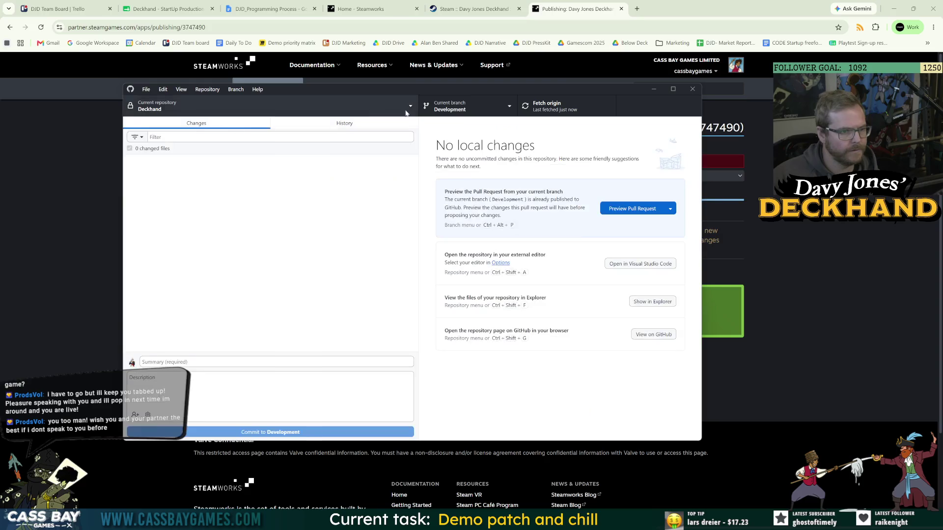
pyautogui.click(464, 107)
pyautogui.click(510, 235)
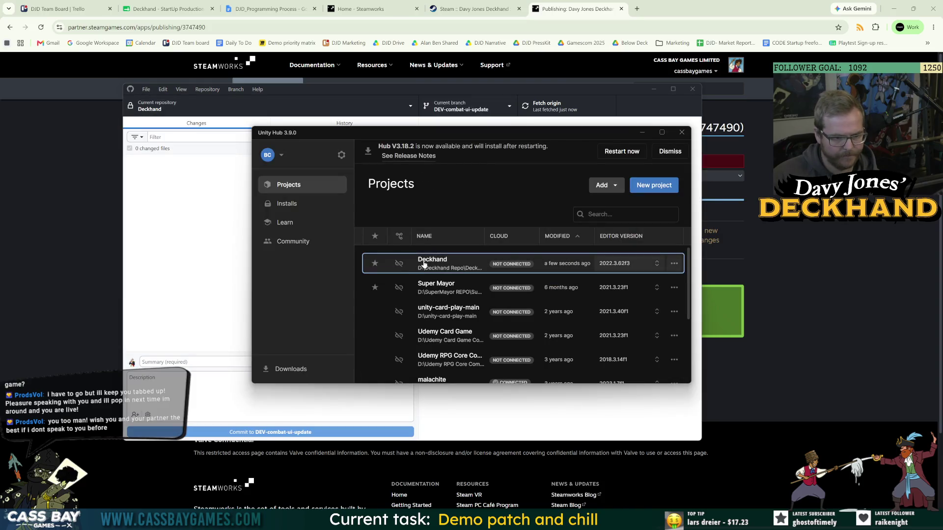
# - Open Deckhand from Unity Hub, close Build Settings, and widen the Scene and Game views
pyautogui.click(424, 264)
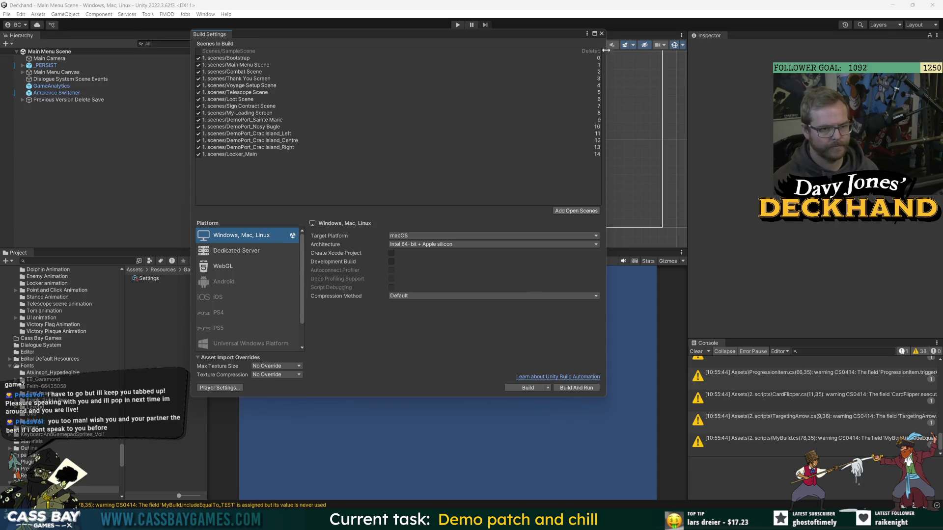
pyautogui.click(756, 141)
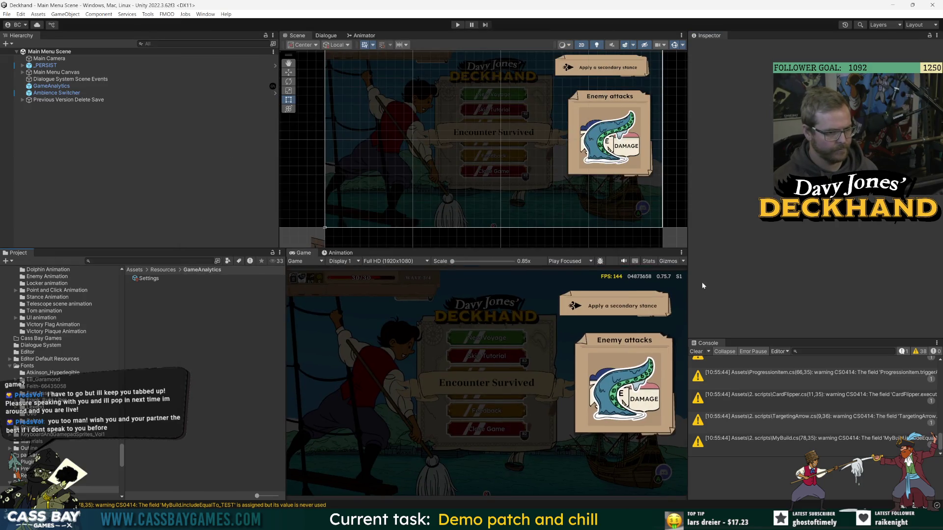
pyautogui.moveTo(688, 286); pyautogui.dragTo(734, 286)
pyautogui.moveTo(303, 287); pyautogui.dragTo(244, 288)
pyautogui.moveTo(380, 248); pyautogui.dragTo(379, 230)
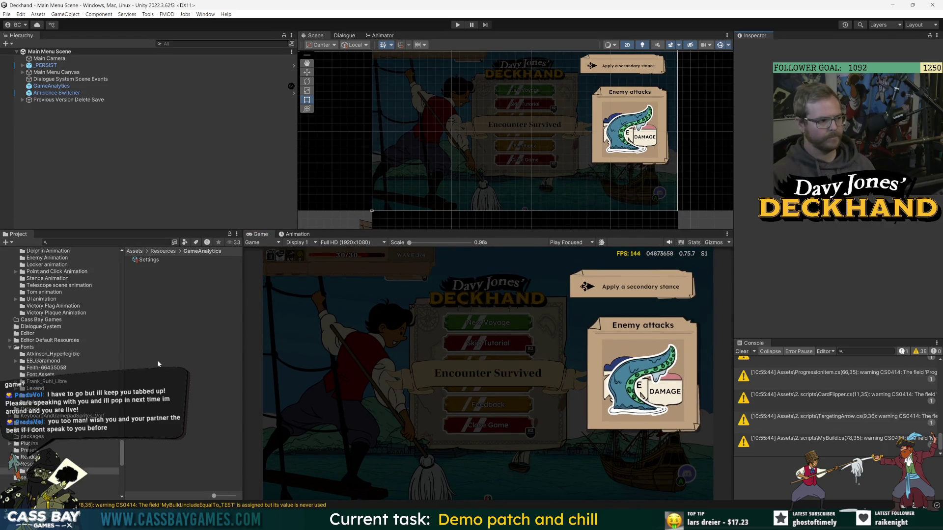
pyautogui.scroll(10, 88, 295)
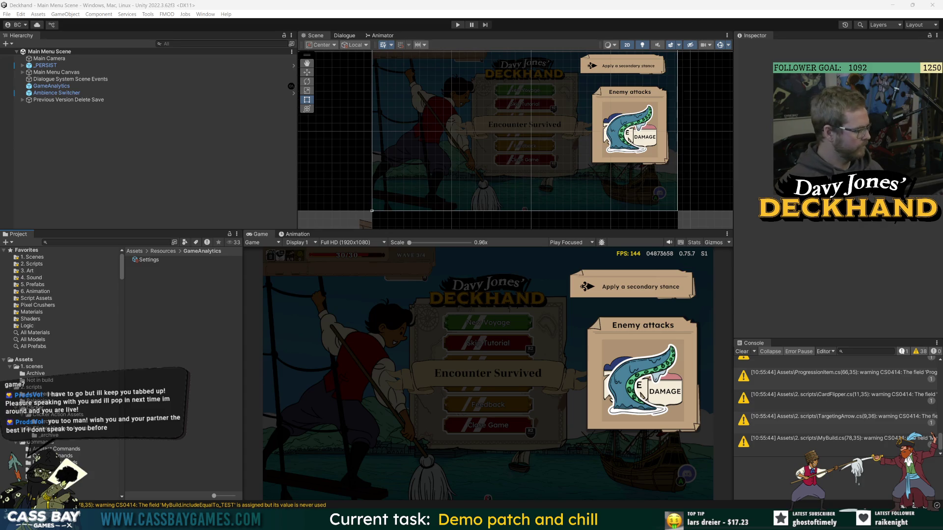
# - Search 'inventory item asset' and select InventoryItem_CoinPouch in the Coin Pouch Items folder
pyautogui.click(98, 242)
pyautogui.write('inventory item asset')
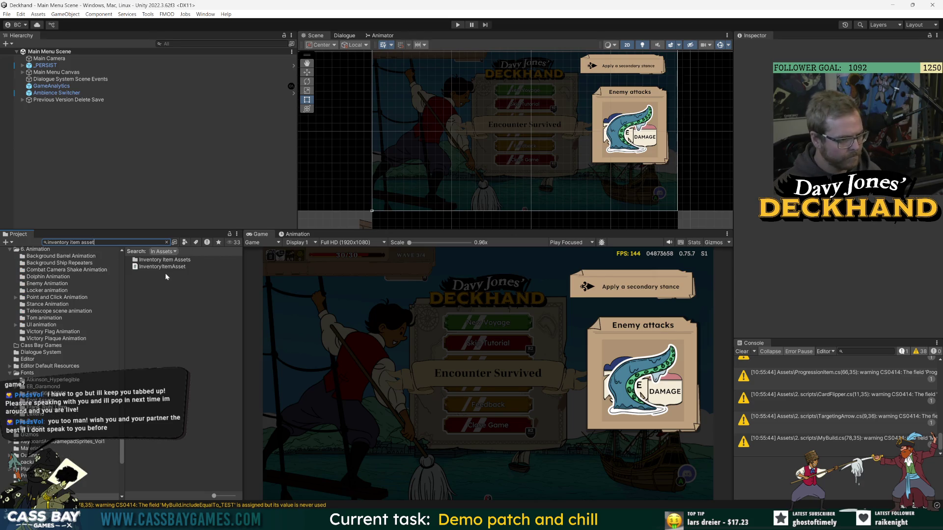
pyautogui.doubleClick(172, 260)
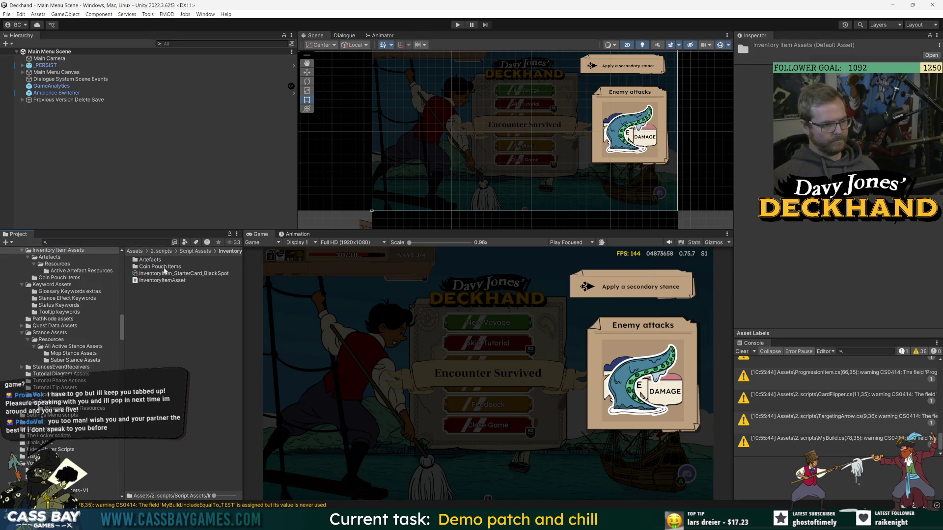
pyautogui.doubleClick(162, 267)
pyautogui.click(198, 260)
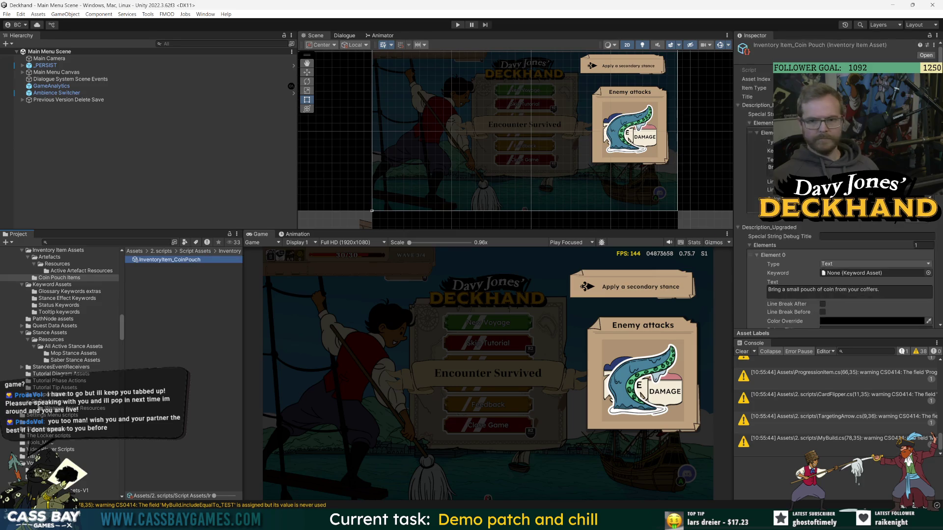
pyautogui.hotkey('alt', 'Tab')
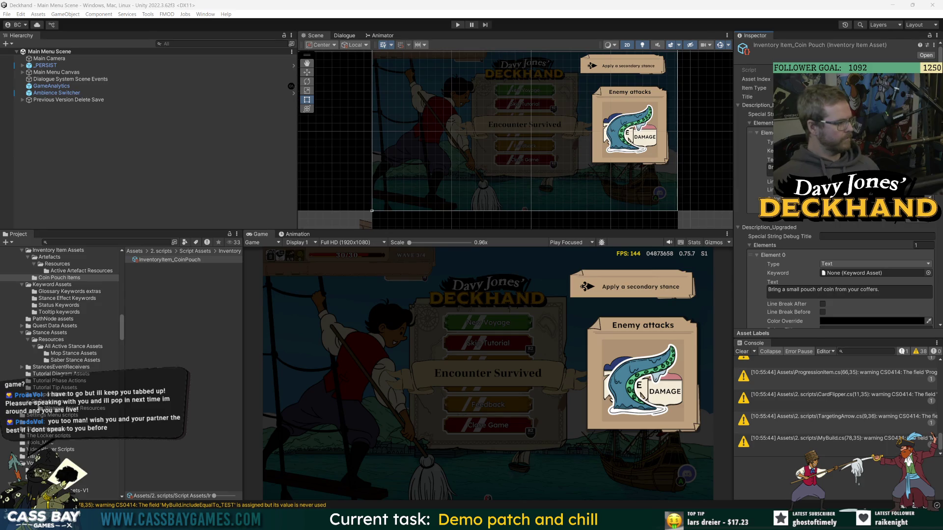
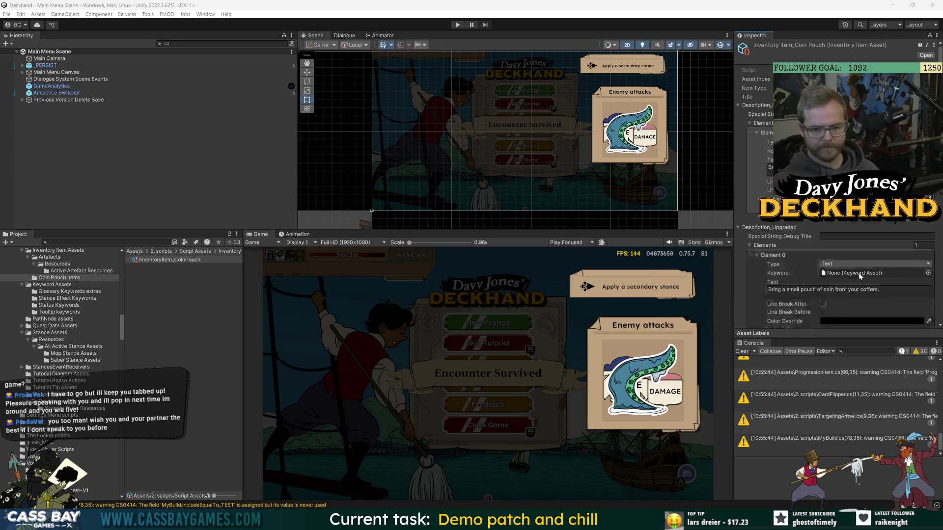
# - Clear the Console warnings and browse to Artefacts > Resources > Active Artefact Resources
pyautogui.click(741, 351)
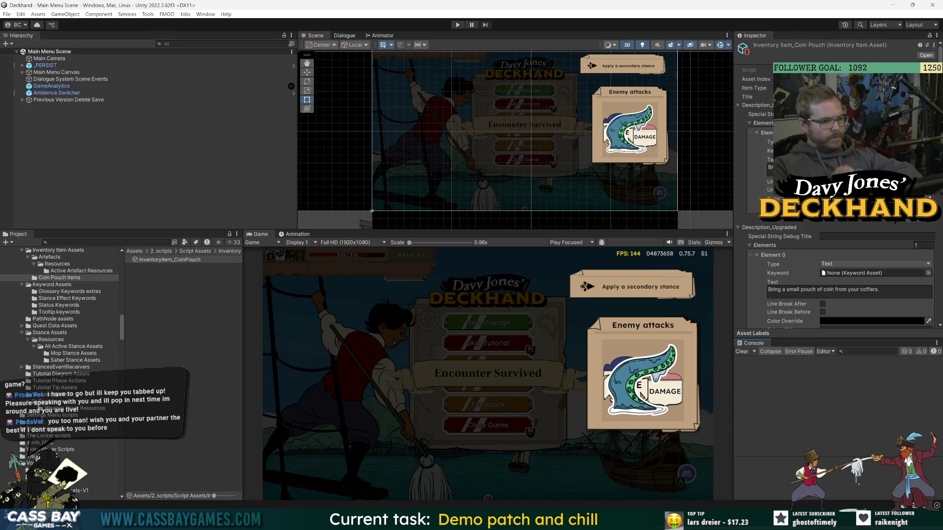
pyautogui.moveTo(243, 292); pyautogui.dragTo(337, 293)
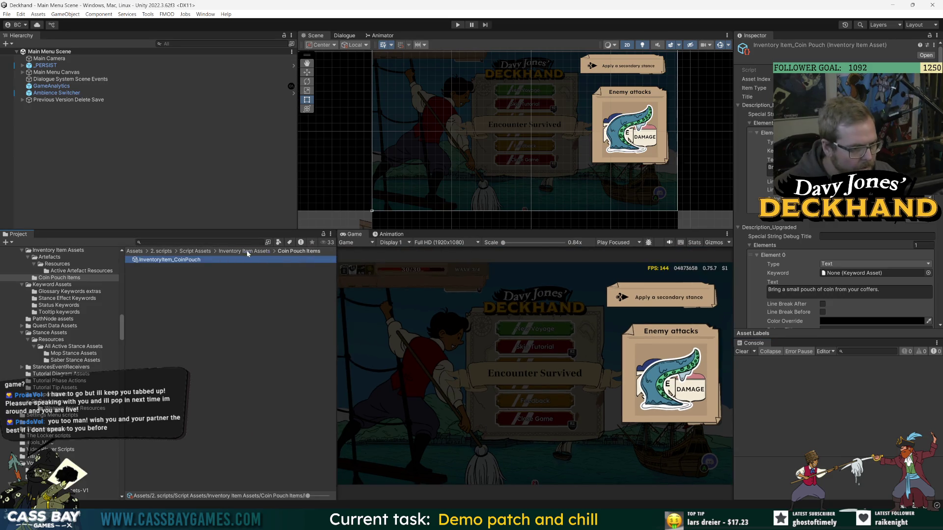
pyautogui.click(244, 251)
pyautogui.doubleClick(150, 260)
pyautogui.doubleClick(155, 262)
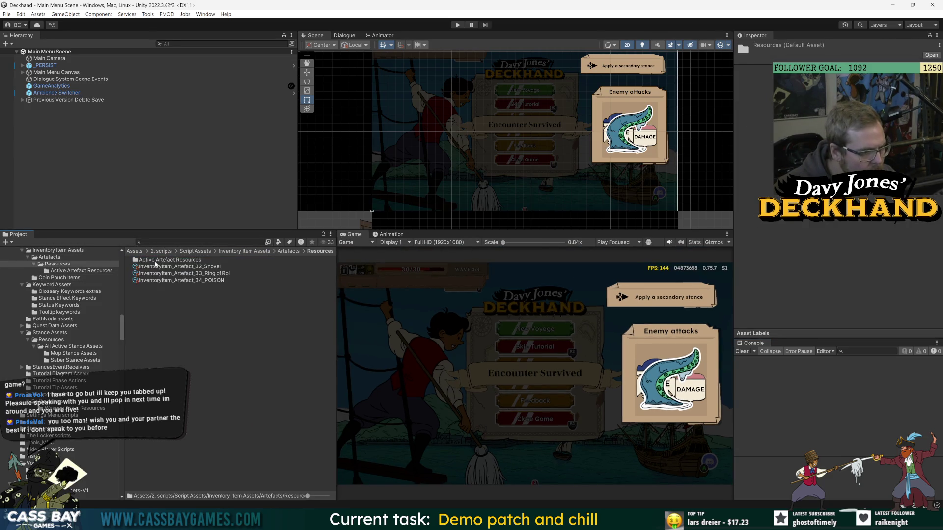
pyautogui.doubleClick(181, 261)
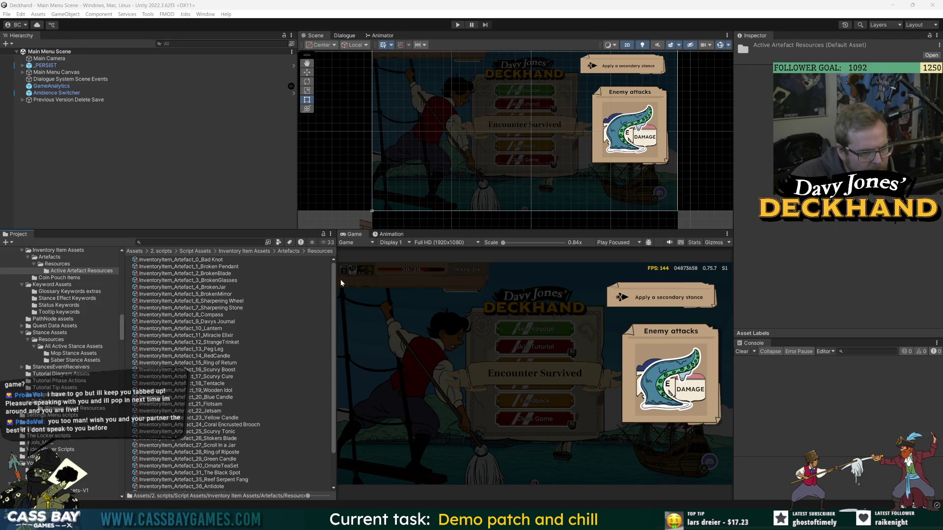
# - Run a system search for 'phot' to bring up Photoshop, then focus the Project search field
pyautogui.moveTo(337, 282); pyautogui.dragTo(300, 284)
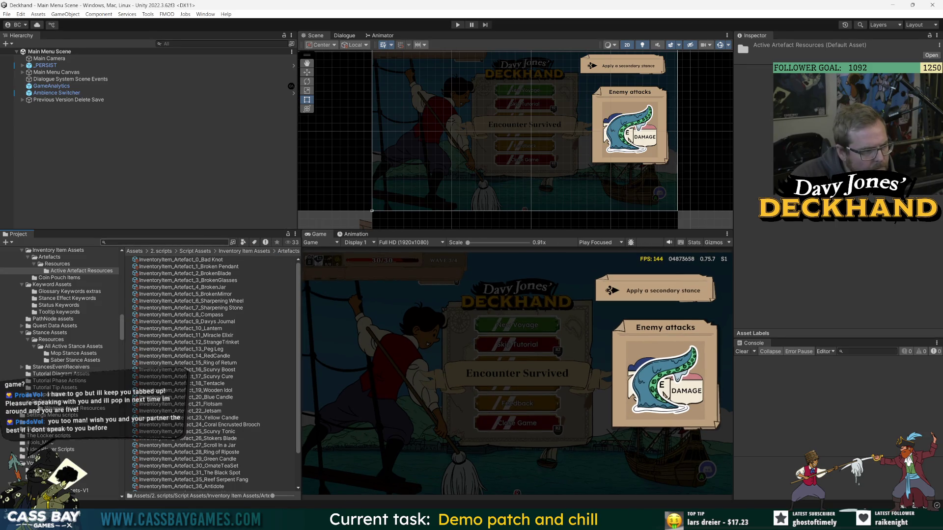
pyautogui.press('super')
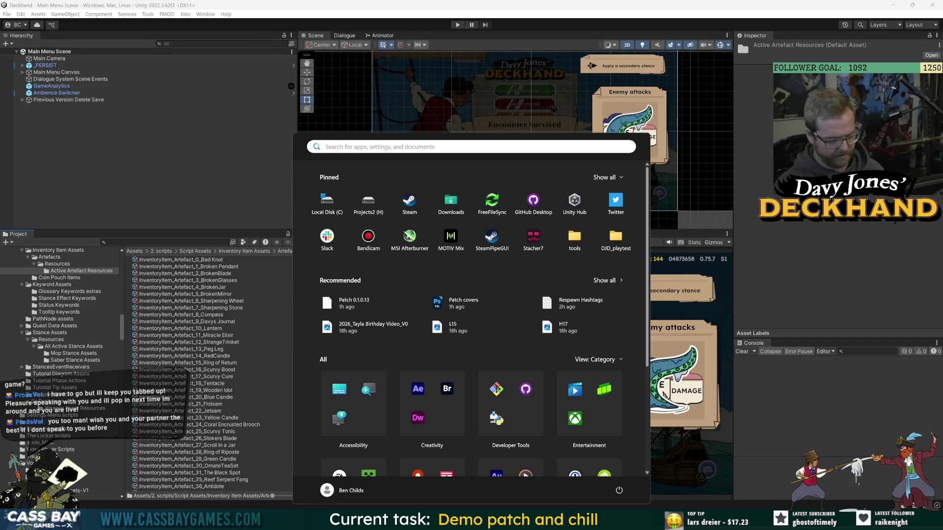
pyautogui.write('phot')
pyautogui.press('Return')
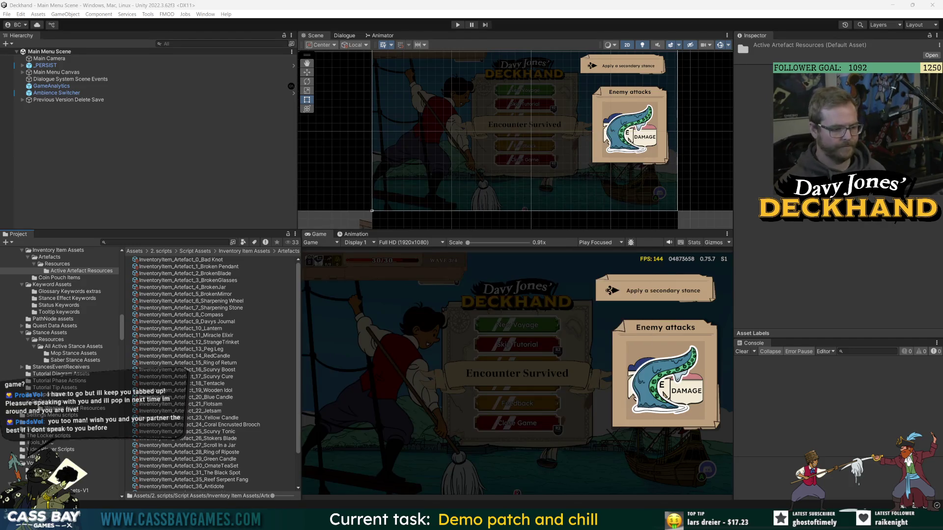
pyautogui.click(196, 242)
# - Search the Project for 'coin' and inspect the SHEET_Color_Coin sprite results
pyautogui.write('coin')
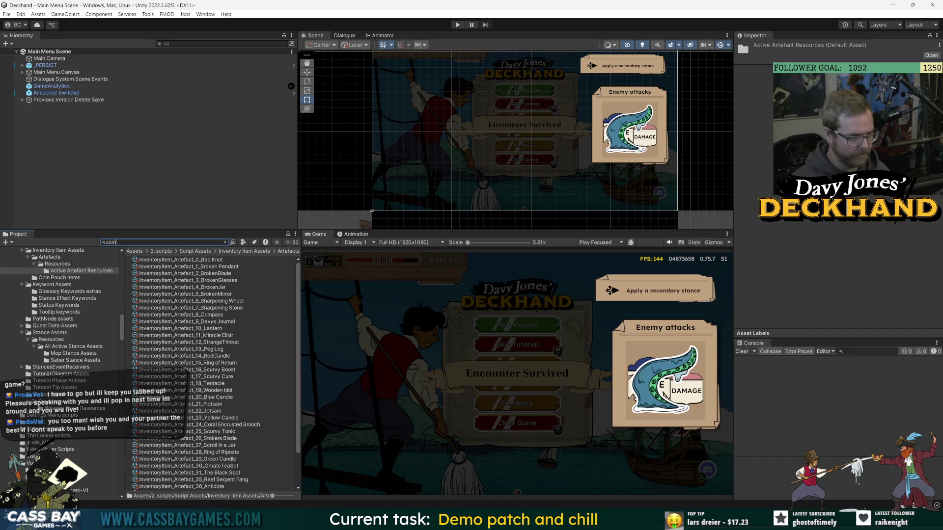
pyautogui.click(150, 344)
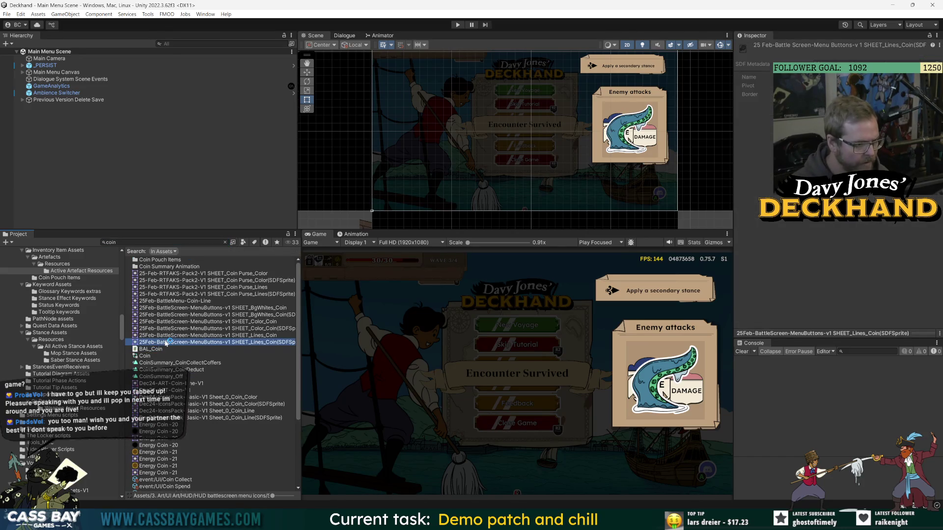
pyautogui.click(255, 323)
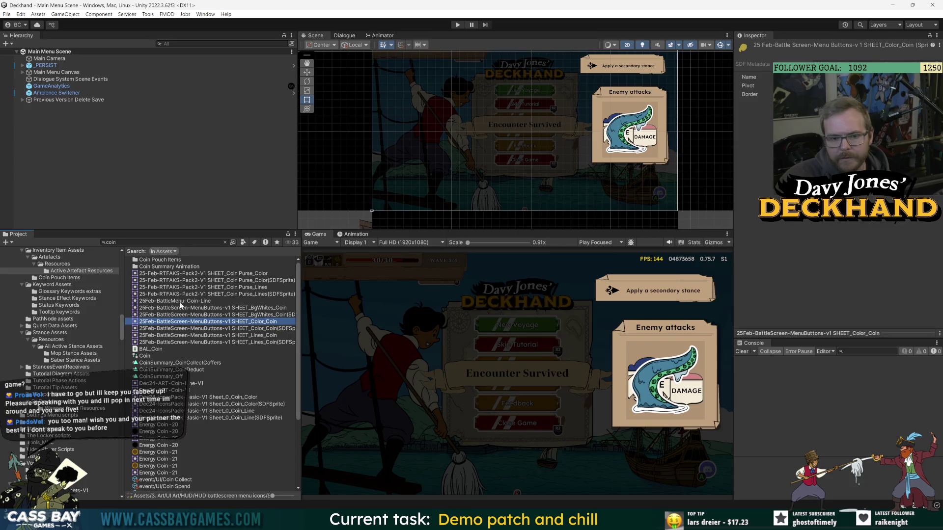
pyautogui.press('Down')
pyautogui.press('Up')
pyautogui.click(830, 332)
pyautogui.moveTo(831, 332); pyautogui.dragTo(832, 270)
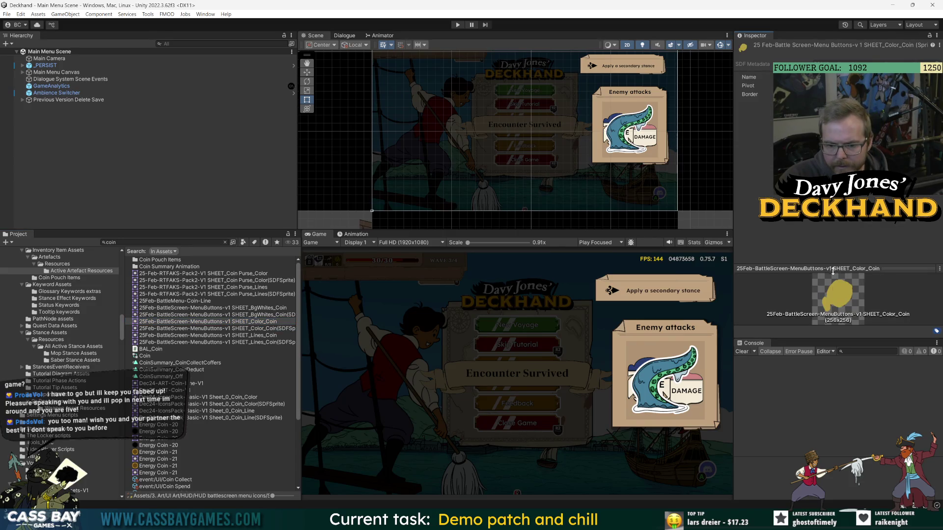
# - Preview the Dec24-IconsPack-Basic-V1 Sheet_0_Coin_Color sprite enlarged, then start a new Photoshop file
pyautogui.click(233, 328)
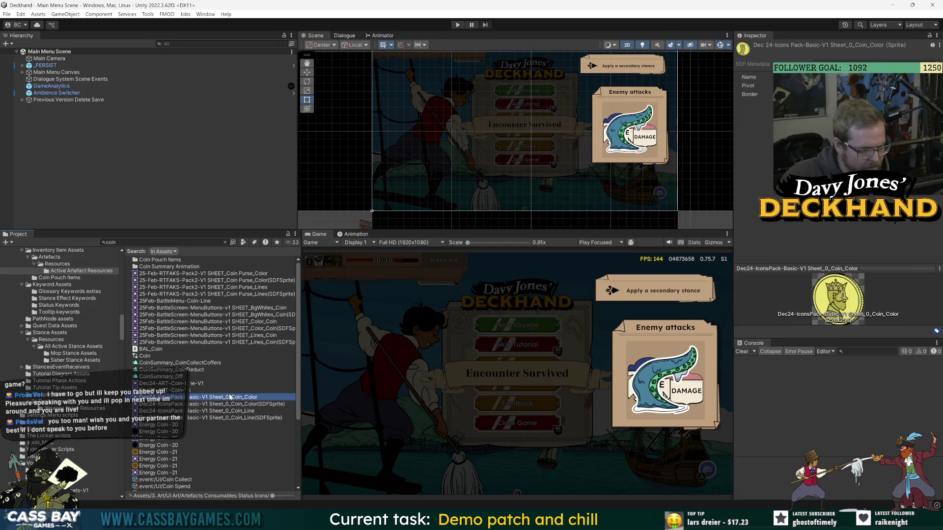
pyautogui.click(216, 404)
pyautogui.click(210, 412)
pyautogui.press('Up')
pyautogui.press('Up')
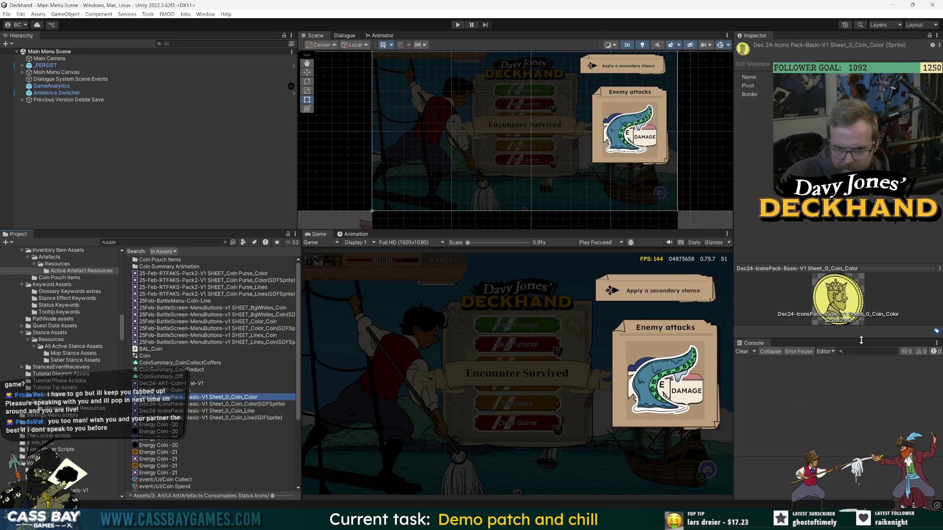
pyautogui.moveTo(861, 340); pyautogui.dragTo(871, 400)
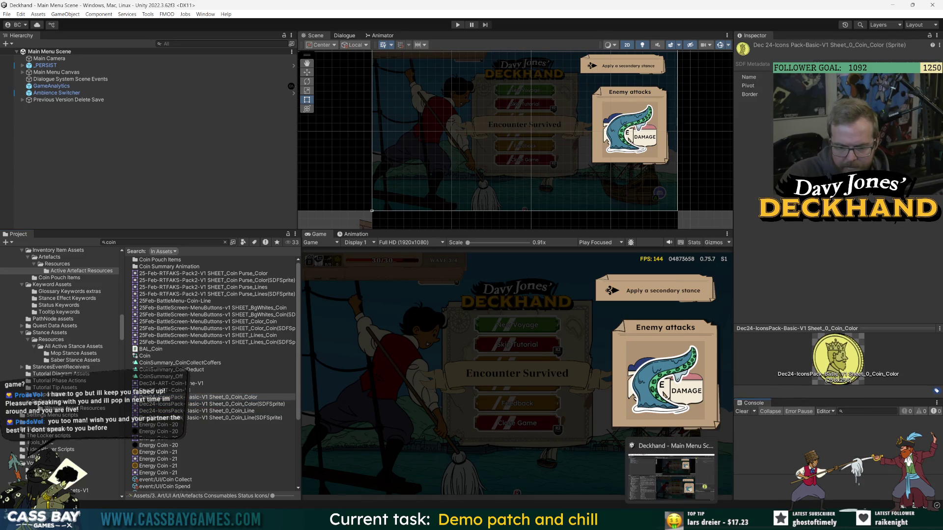
pyautogui.hotkey('alt', 'Tab')
pyautogui.click(33, 66)
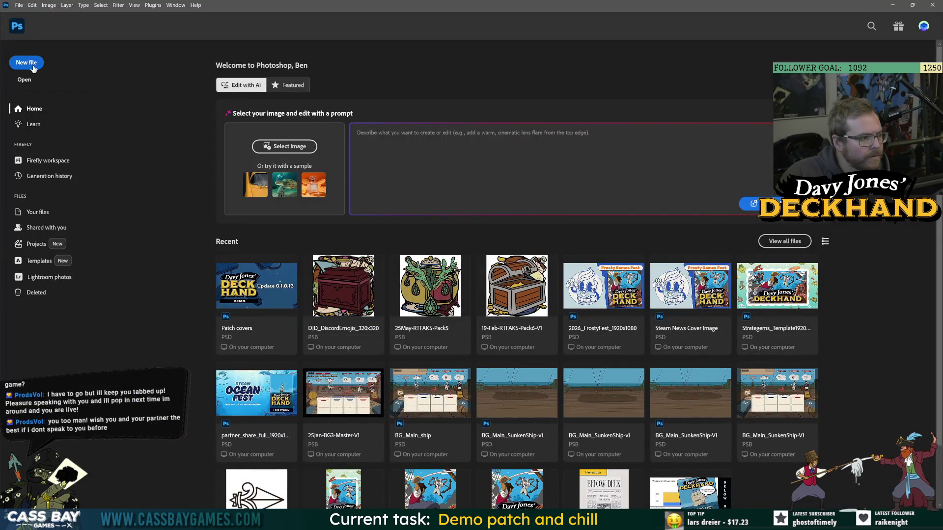
# - Create a blank 256 × 256 mm Untitled-1 document in Photoshop
pyautogui.hotkey('alt', 'Tab')
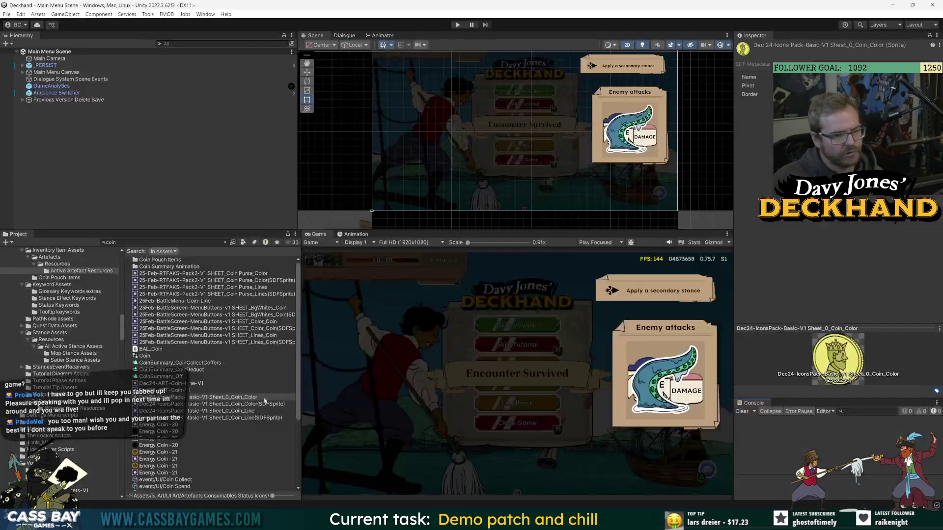
pyautogui.scroll(-3, 214, 463)
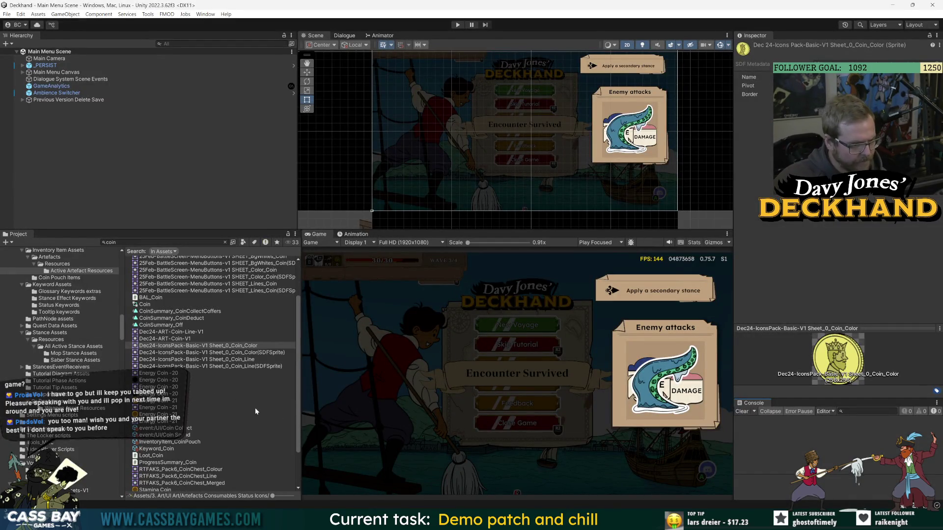
pyautogui.hotkey('alt', 'Tab')
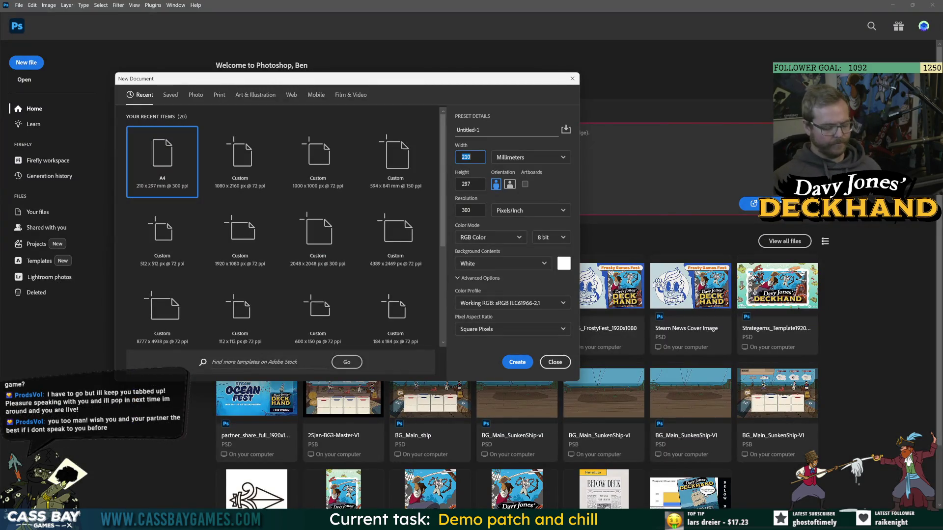
pyautogui.write('256')
pyautogui.press('Tab')
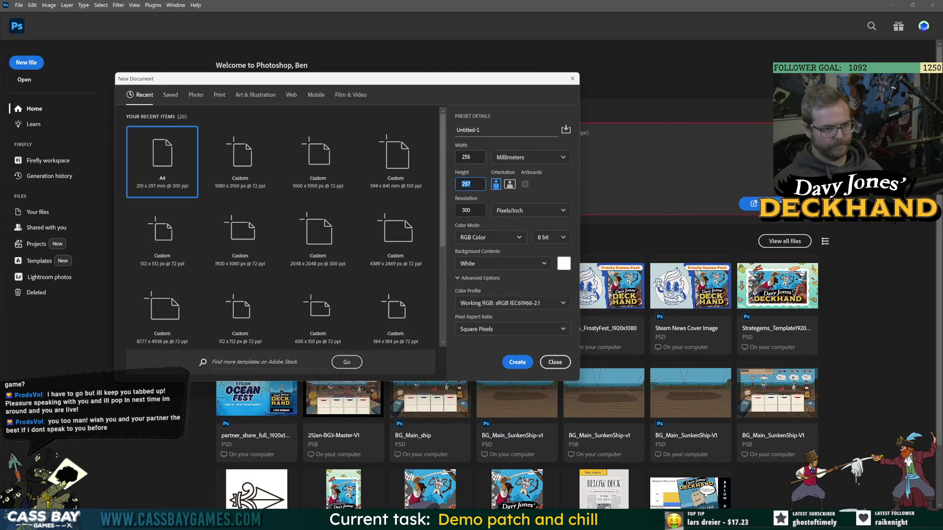
pyautogui.write('256')
pyautogui.press('Return')
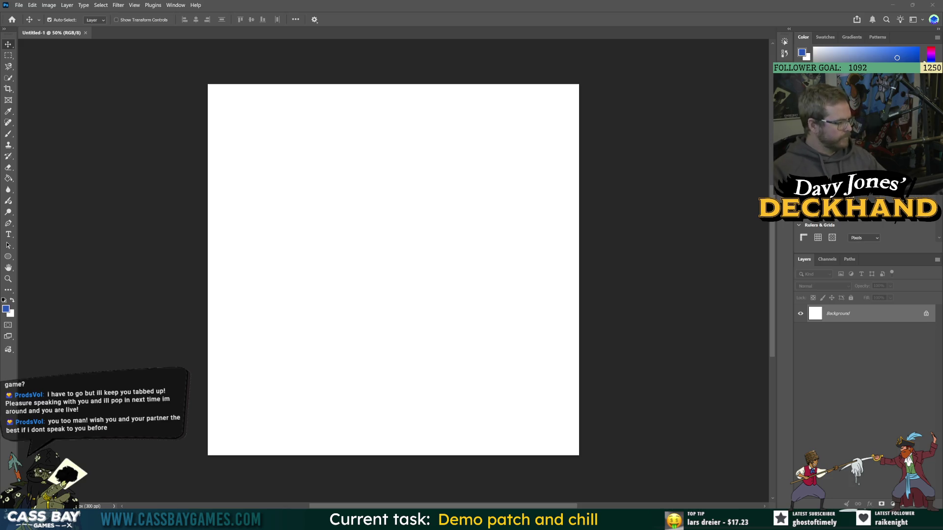
pyautogui.click(633, 479)
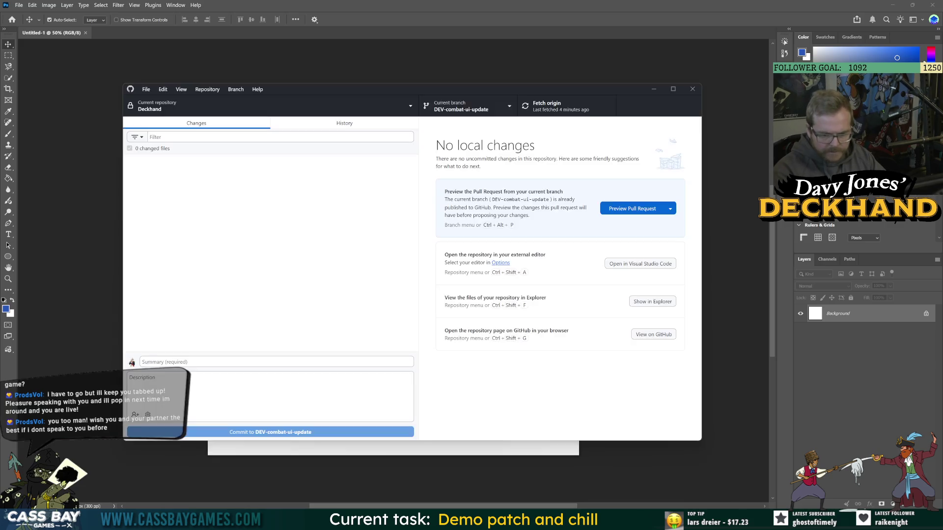
# - Rename branch DEV-combat-ui-update to DEV-Souls and minimize GitHub Desktop
pyautogui.click(482, 107)
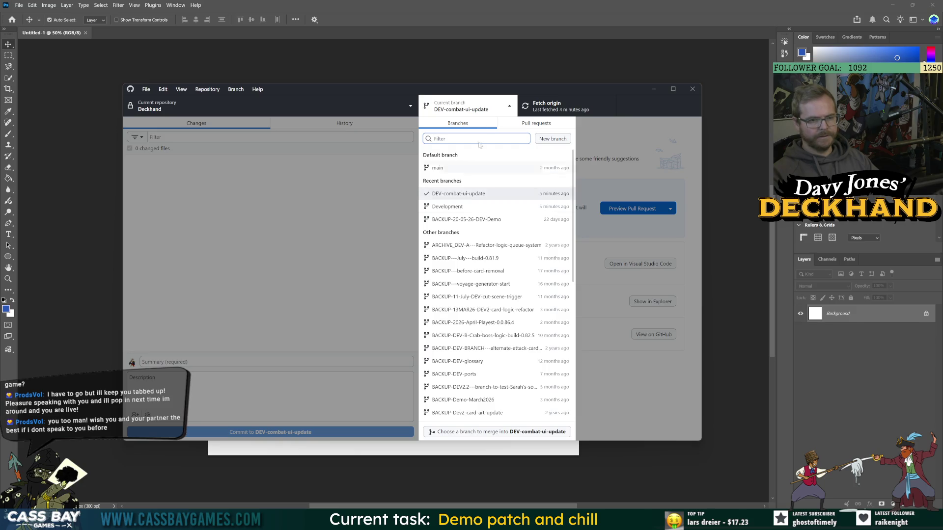
pyautogui.click(510, 110)
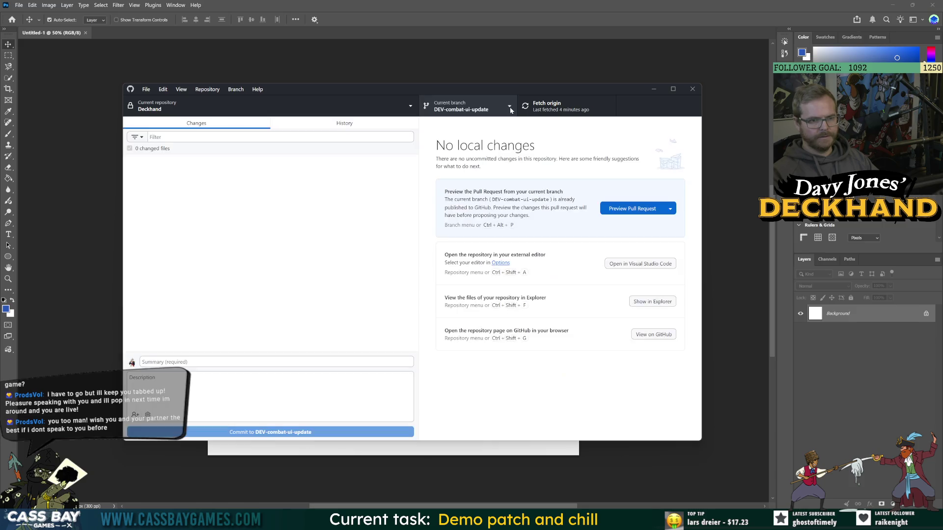
pyautogui.click(510, 110)
pyautogui.rightClick(461, 198)
pyautogui.click(478, 209)
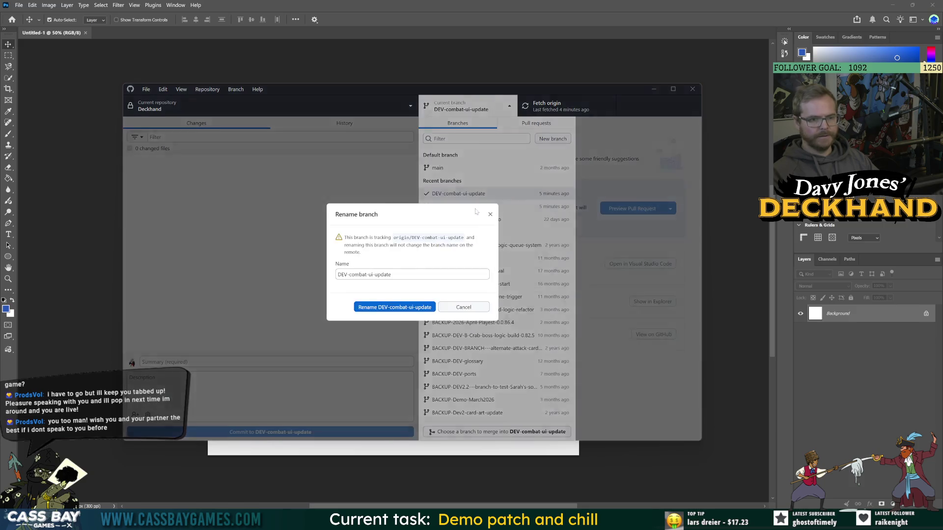
pyautogui.moveTo(349, 274); pyautogui.dragTo(500, 288)
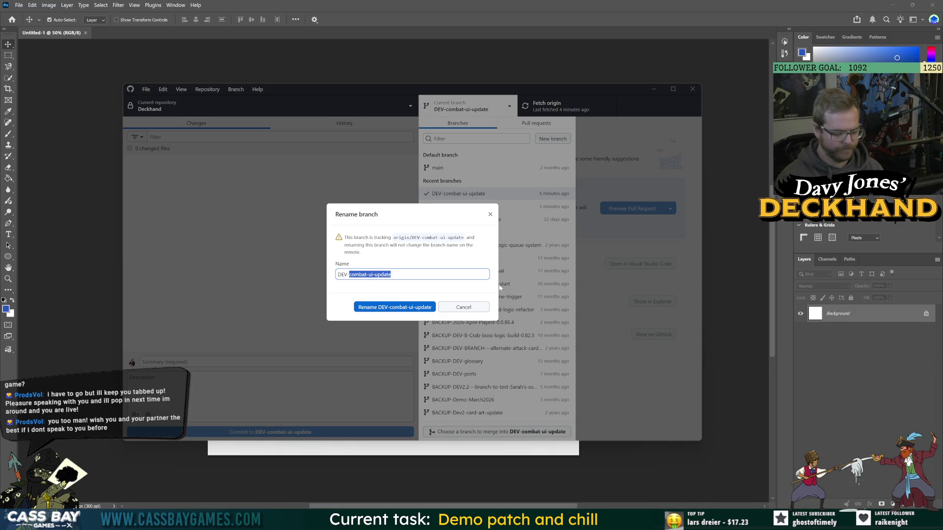
pyautogui.write('Souls')
pyautogui.click(399, 308)
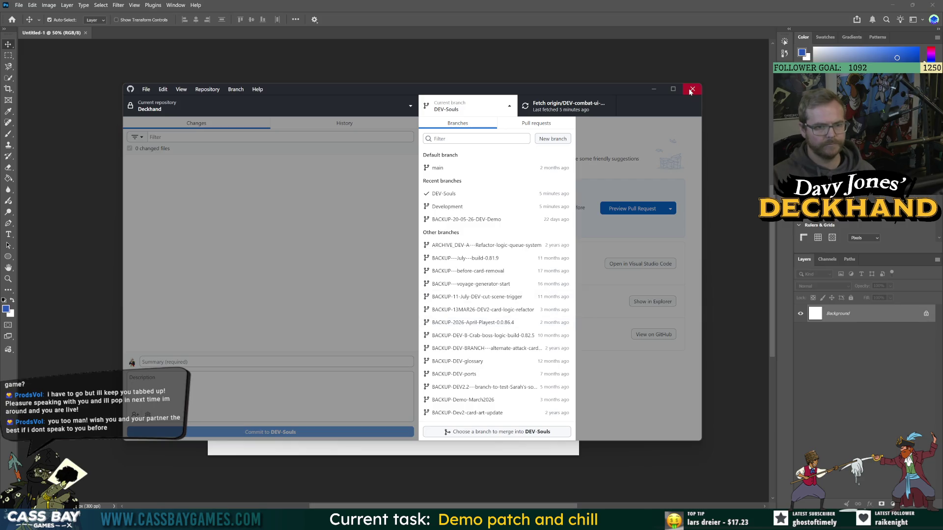
pyautogui.click(661, 93)
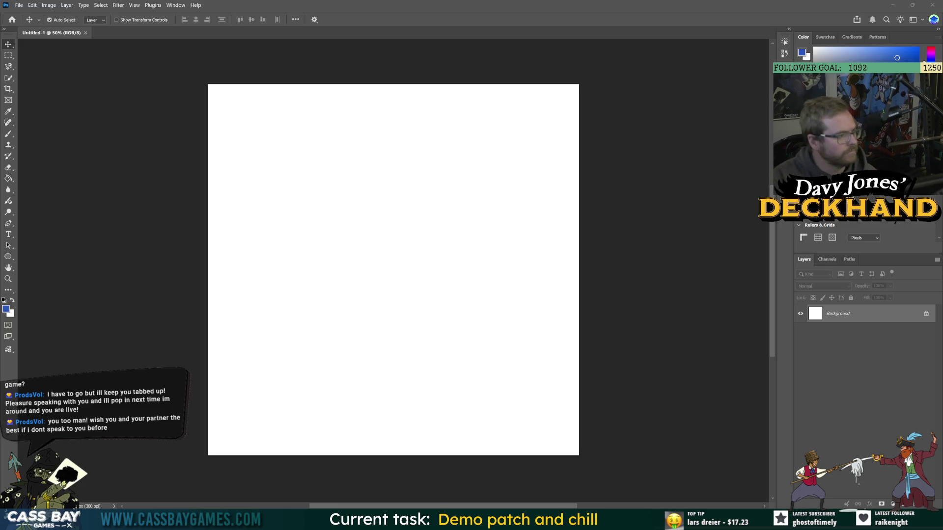
# - Paste the black swirl icon and scale it to fill the canvas height
pyautogui.hotkey('ctrl', 'v')
pyautogui.hotkey('ctrl', 't')
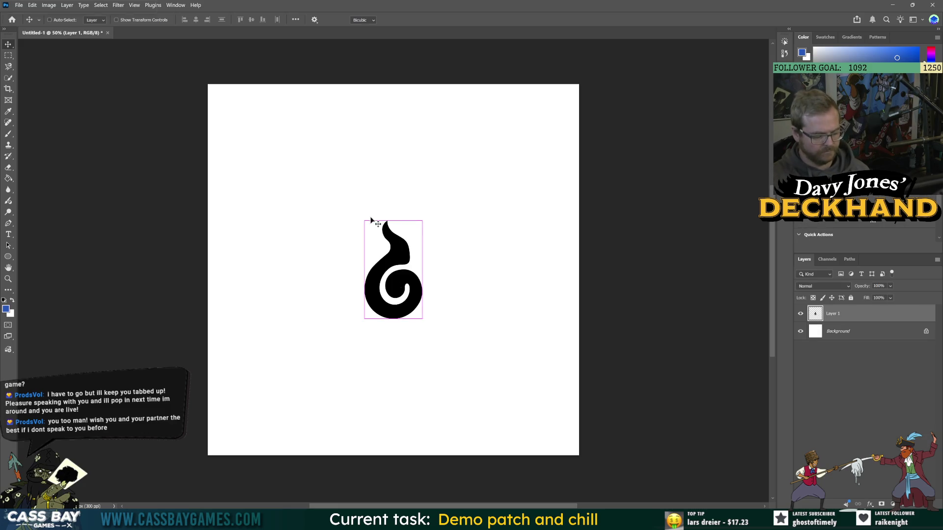
pyautogui.moveTo(391, 220); pyautogui.dragTo(393, 84)
pyautogui.moveTo(393, 318); pyautogui.dragTo(395, 455)
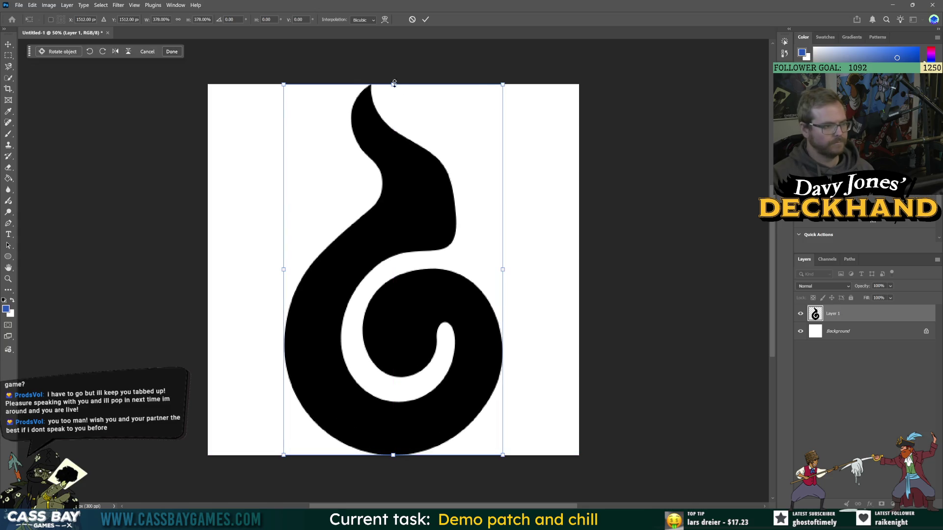
pyautogui.moveTo(393, 81); pyautogui.dragTo(392, 88)
pyautogui.moveTo(396, 295)
pyautogui.mouseDown()
pyautogui.moveTo(396, 285)
pyautogui.moveTo(405, 300)
pyautogui.mouseUp()
pyautogui.scroll(-10, 405, 300)
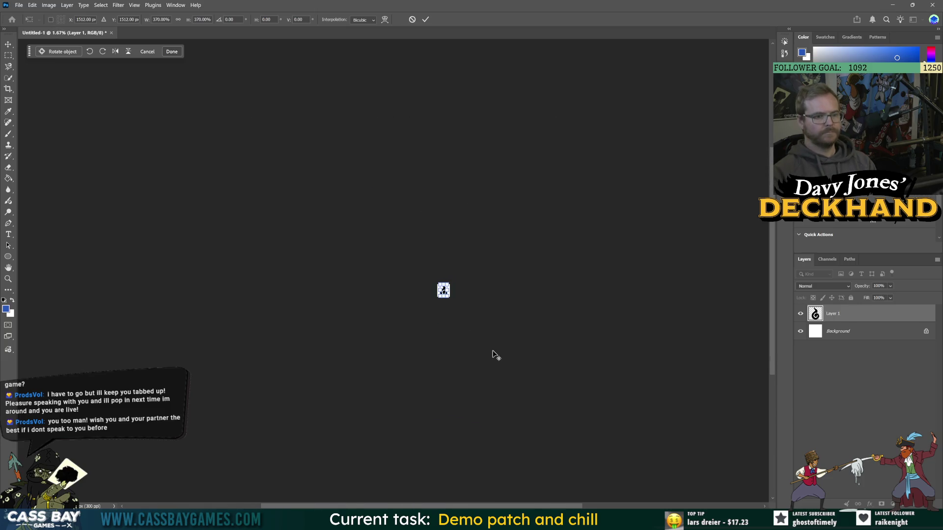
pyautogui.press('Return')
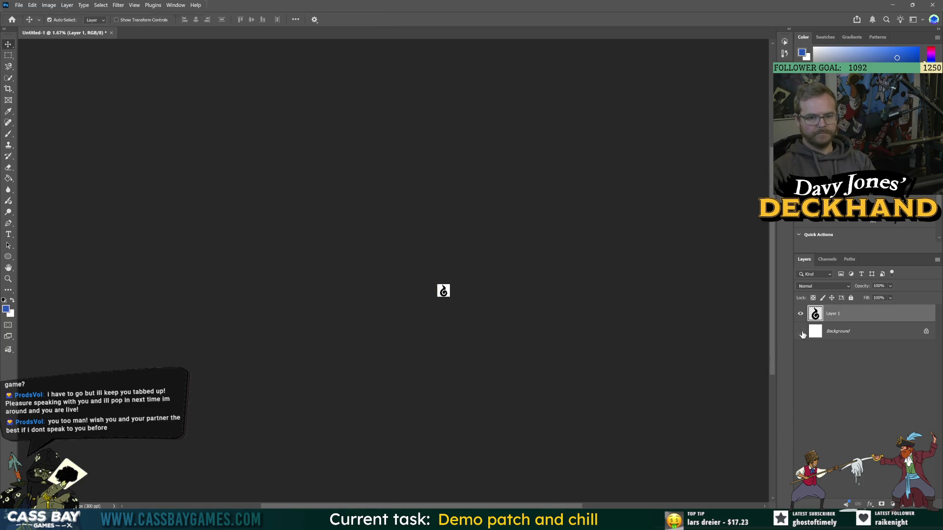
# - Hide the white Background layer and confirm the swirl layer's Layer Style
pyautogui.click(803, 335)
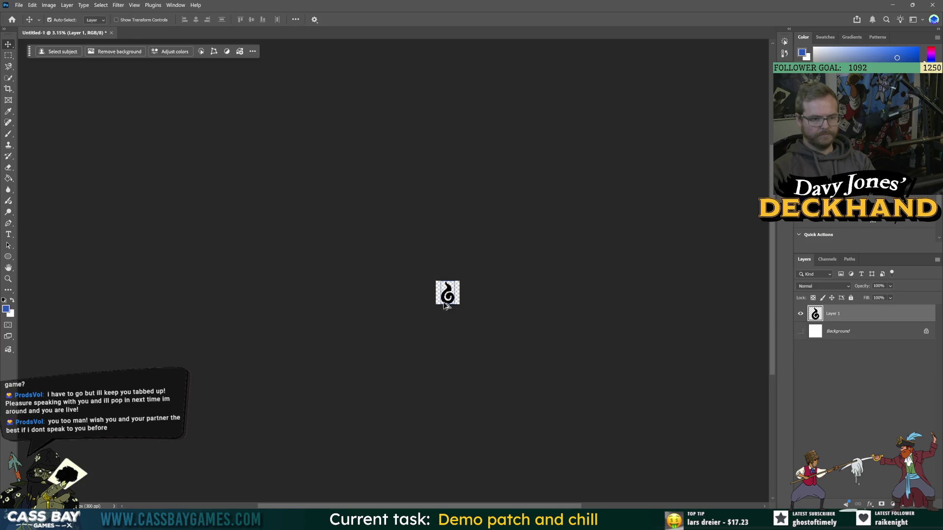
pyautogui.scroll(5, 439, 294)
pyautogui.doubleClick(811, 313)
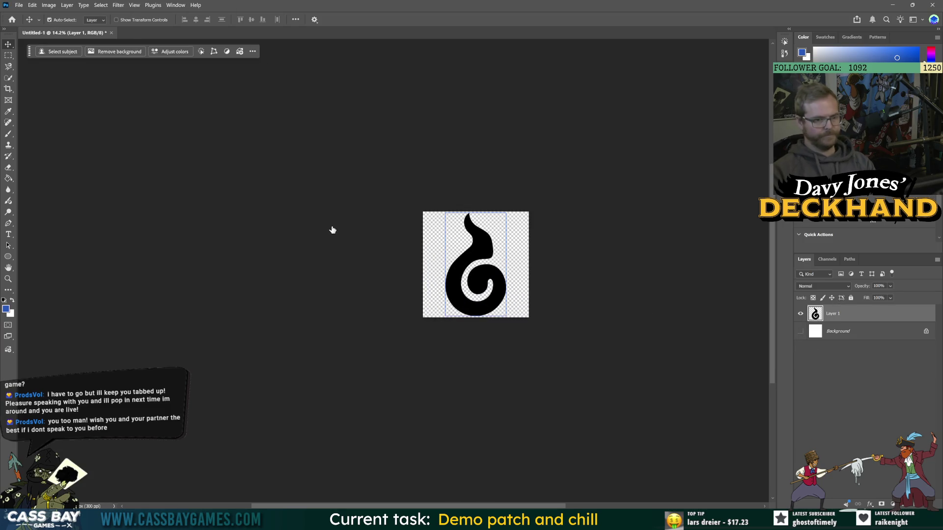
pyautogui.click(442, 222)
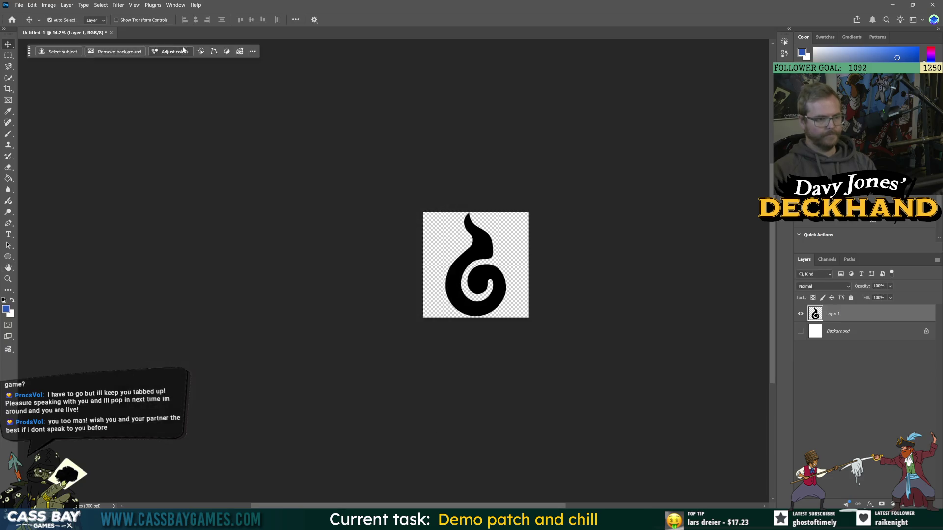
pyautogui.click(65, 6)
pyautogui.moveTo(76, 47)
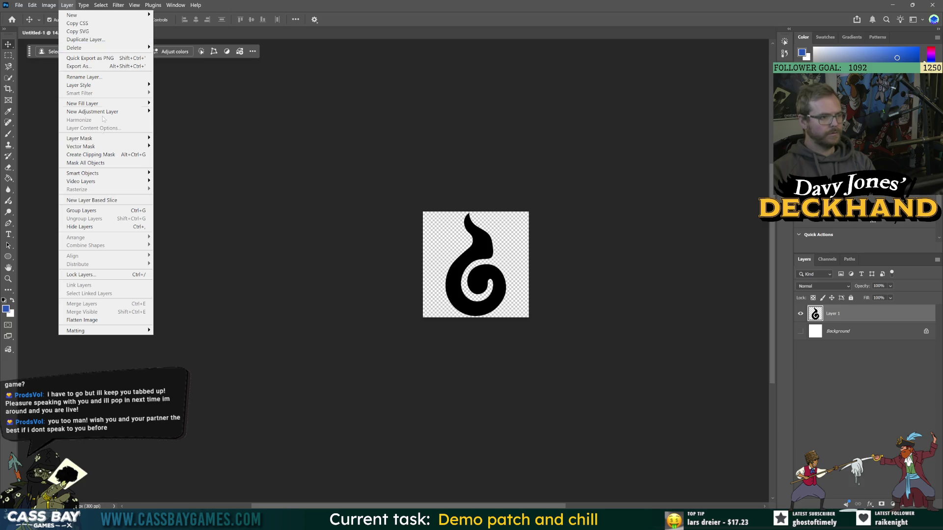
pyautogui.moveTo(117, 5)
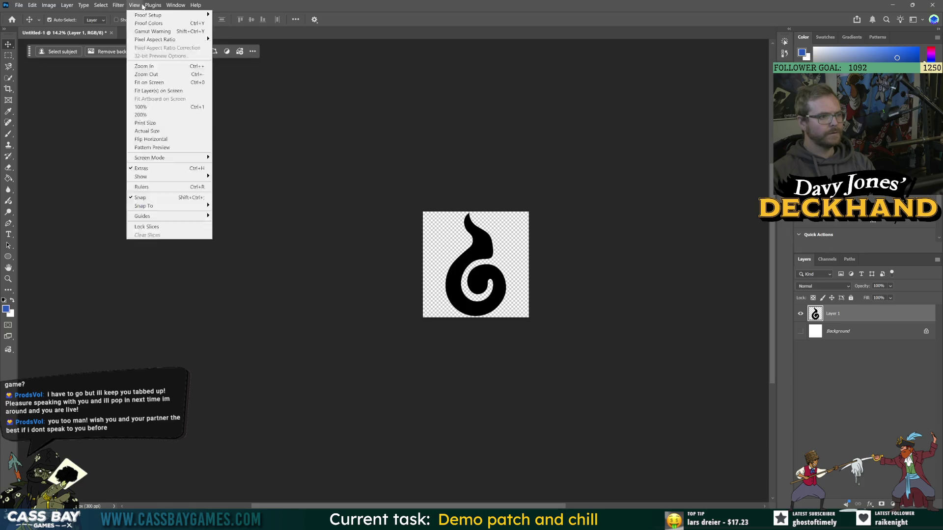
# - Invert the swirl from black to white with Image > Adjustments > Invert
pyautogui.moveTo(66, 7)
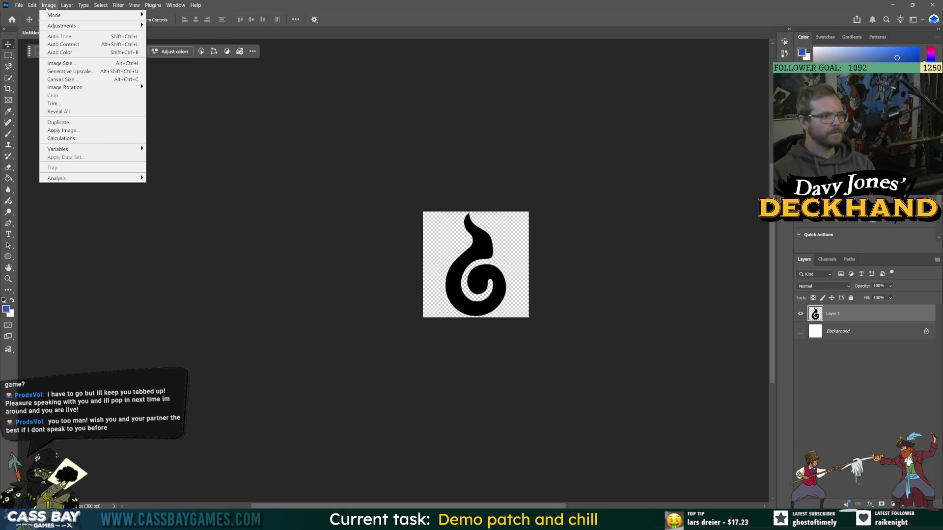
pyautogui.moveTo(98, 25)
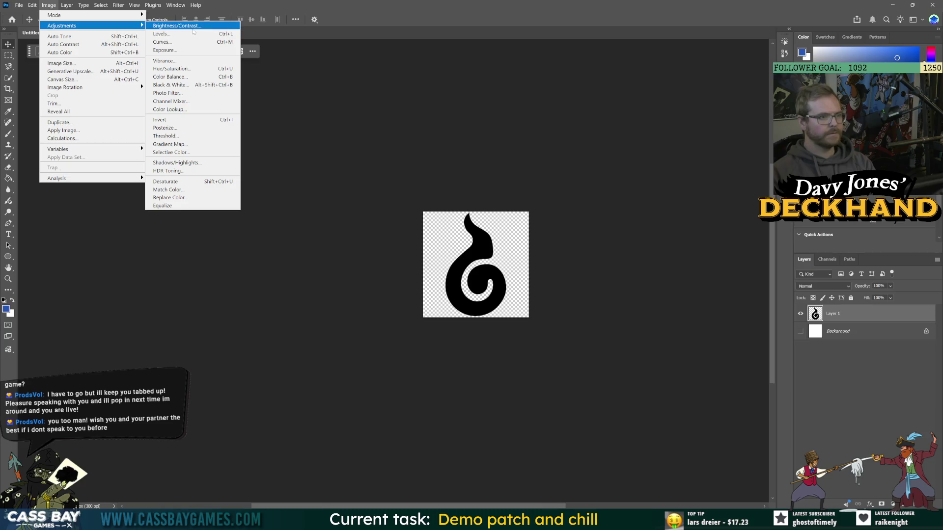
pyautogui.click(182, 120)
# - Add a 106 px Stroke in cyan 00c6ff to the swirl
pyautogui.scroll(2, 512, 286)
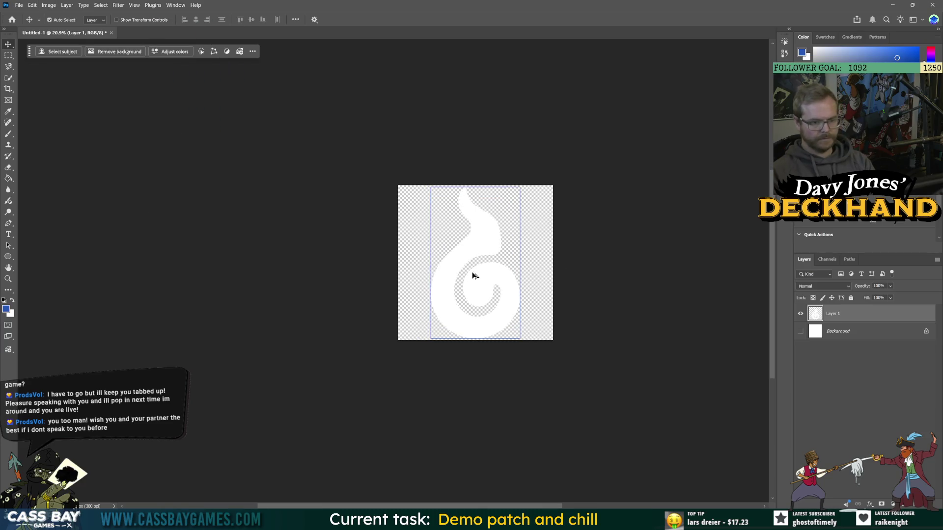
pyautogui.click(870, 504)
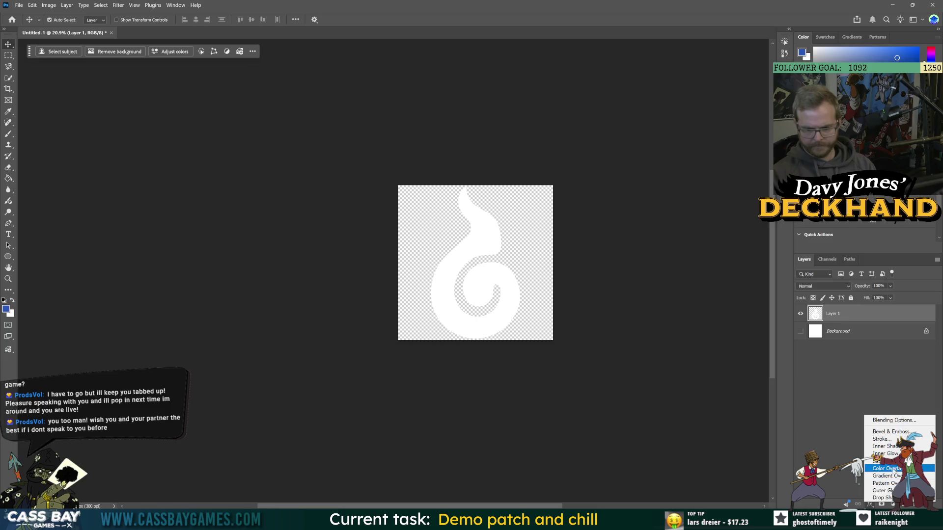
pyautogui.click(880, 439)
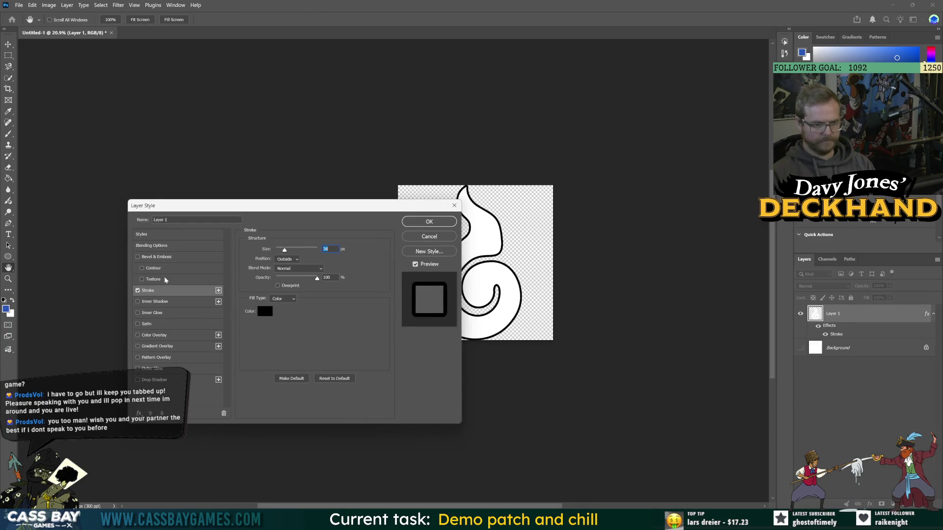
pyautogui.click(265, 314)
pyautogui.moveTo(260, 180)
pyautogui.mouseDown()
pyautogui.moveTo(261, 187)
pyautogui.moveTo(261, 135)
pyautogui.moveTo(263, 165)
pyautogui.mouseUp()
pyautogui.click(247, 116)
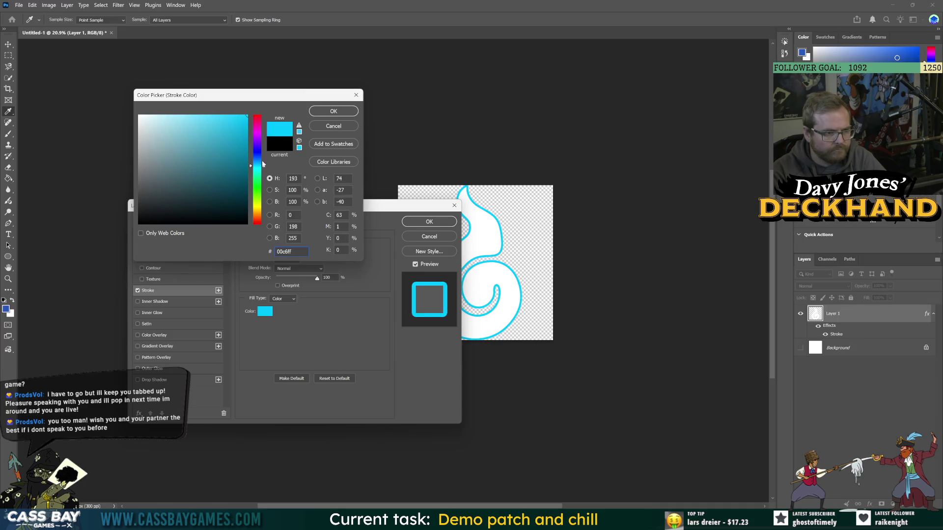
pyautogui.click(334, 111)
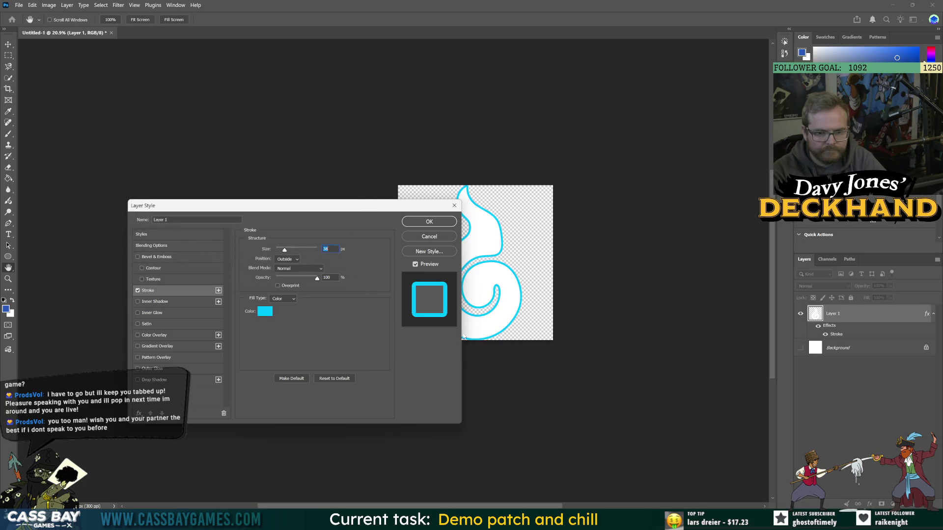
pyautogui.moveTo(288, 251)
pyautogui.mouseDown()
pyautogui.moveTo(307, 254)
pyautogui.moveTo(296, 254)
pyautogui.mouseUp()
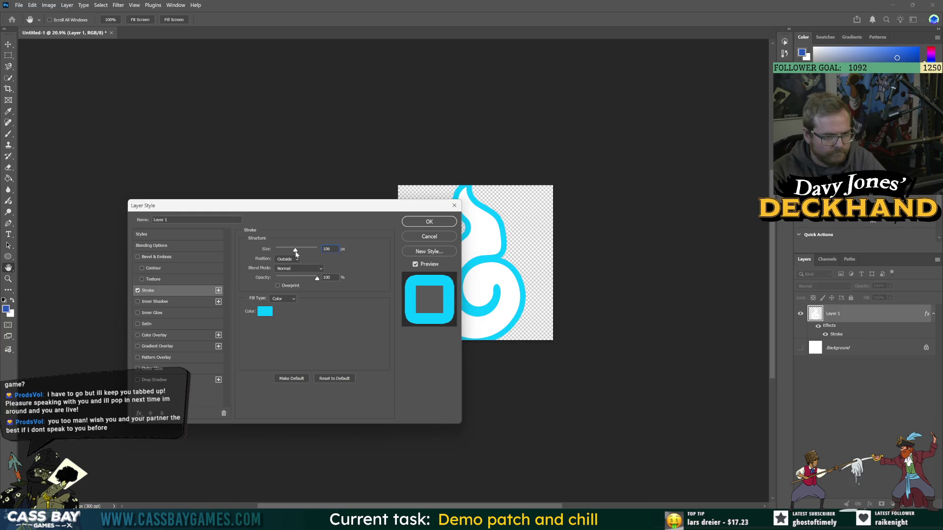
pyautogui.click(425, 223)
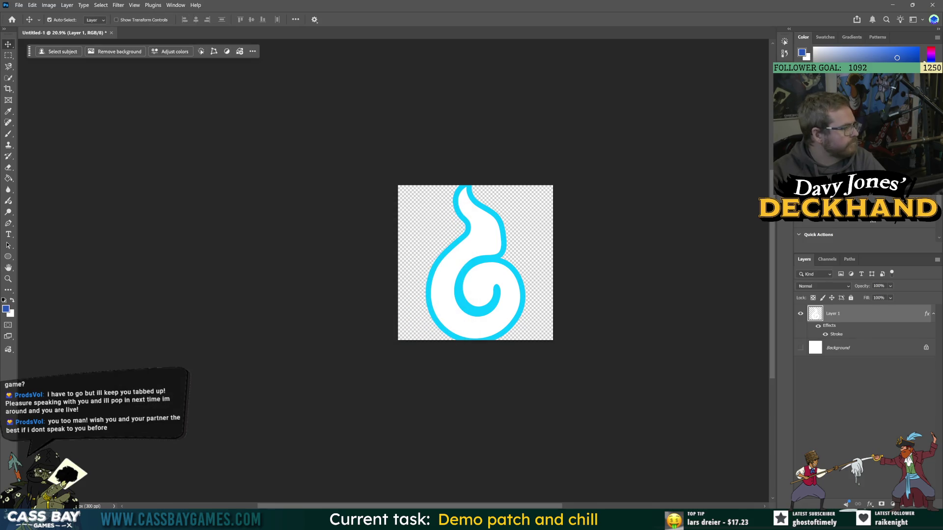
# - Scale the swirl down to about 94% of its size
pyautogui.hotkey('ctrl', 't')
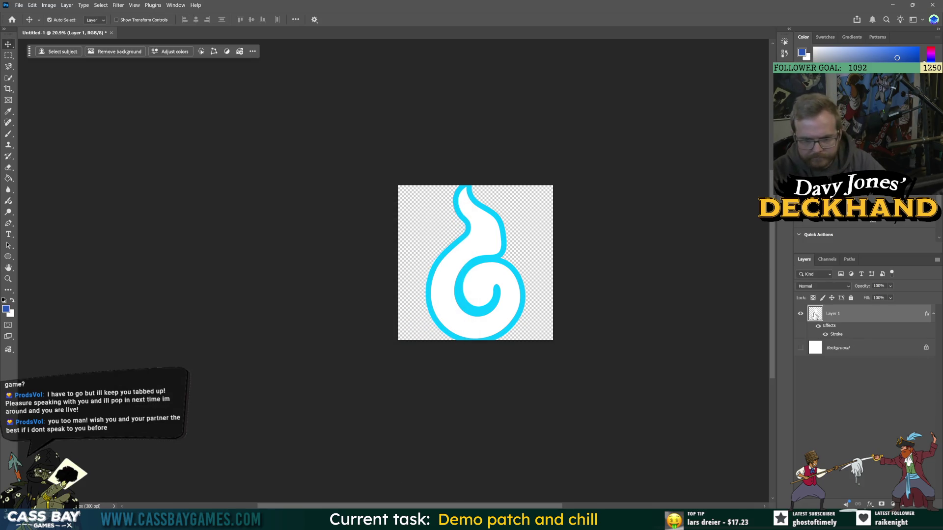
pyautogui.moveTo(473, 177); pyautogui.dragTo(477, 181)
pyautogui.press('Return')
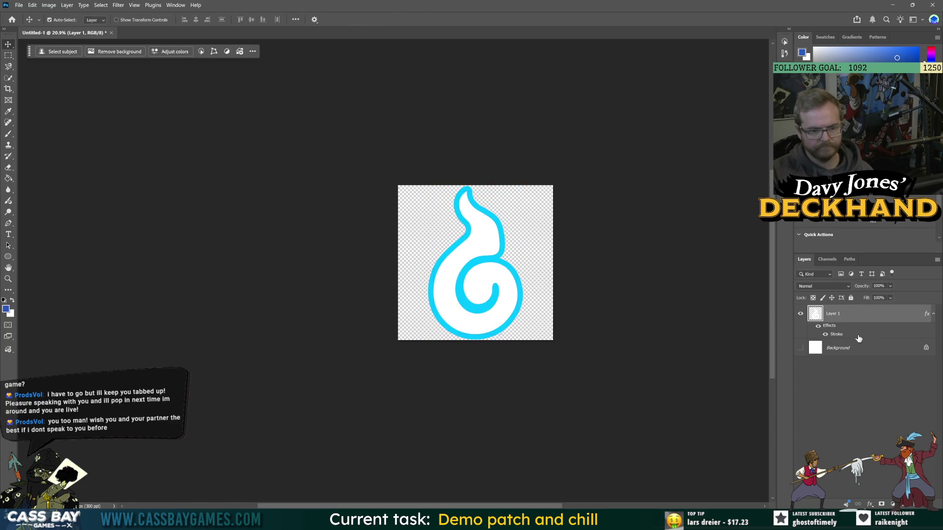
pyautogui.doubleClick(832, 313)
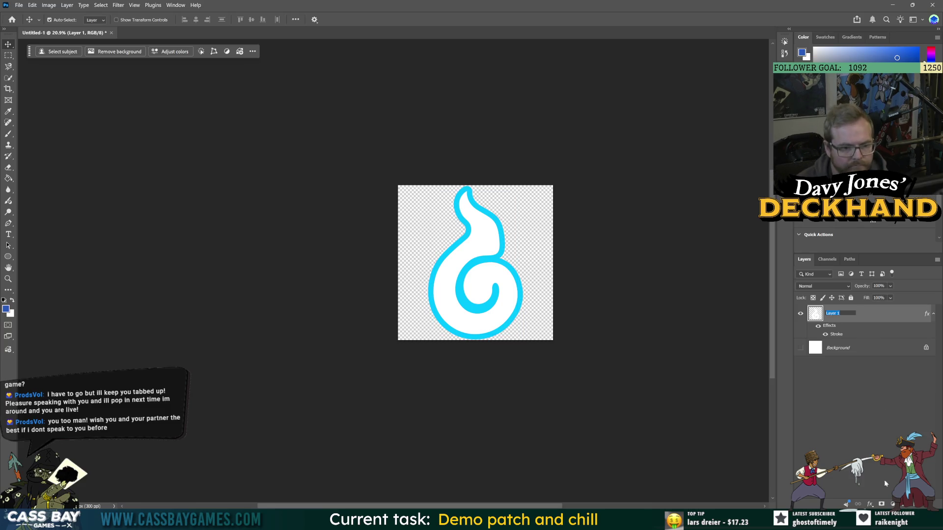
pyautogui.click(870, 504)
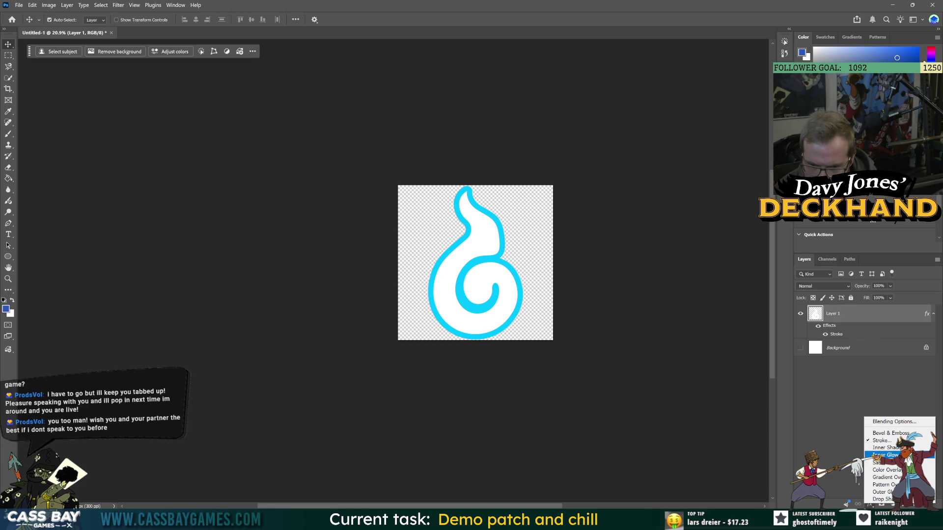
# - Add an Outer Glow in purple 6600f1 with 40% spread, 85% opacity and 250 px size
pyautogui.click(880, 492)
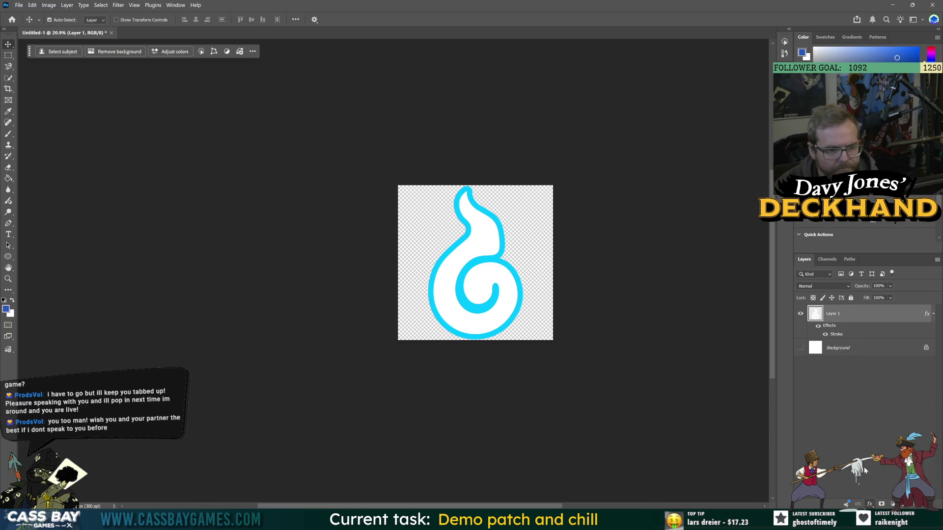
pyautogui.moveTo(311, 207)
pyautogui.mouseDown()
pyautogui.moveTo(235, 184)
pyautogui.moveTo(257, 133)
pyautogui.moveTo(257, 148)
pyautogui.mouseUp()
pyautogui.click(187, 249)
pyautogui.click(260, 165)
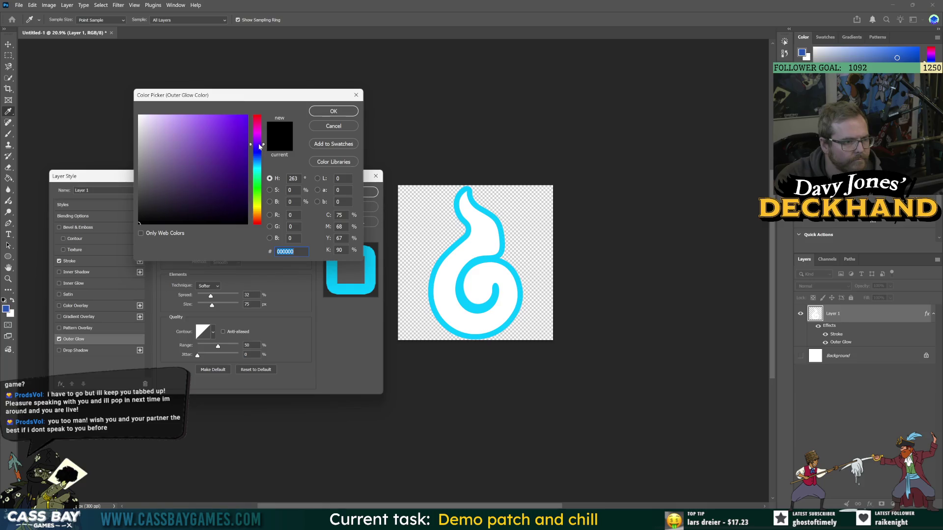
pyautogui.click(332, 113)
pyautogui.moveTo(216, 230); pyautogui.dragTo(234, 230)
pyautogui.moveTo(212, 297)
pyautogui.mouseDown()
pyautogui.moveTo(238, 304)
pyautogui.moveTo(235, 296)
pyautogui.mouseUp()
pyautogui.click(186, 250)
pyautogui.write('6600f1')
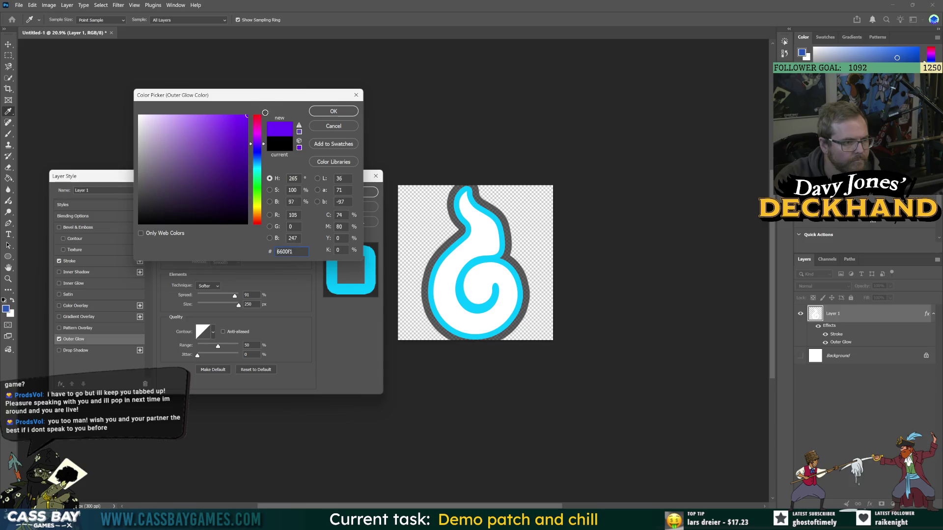
pyautogui.click(329, 111)
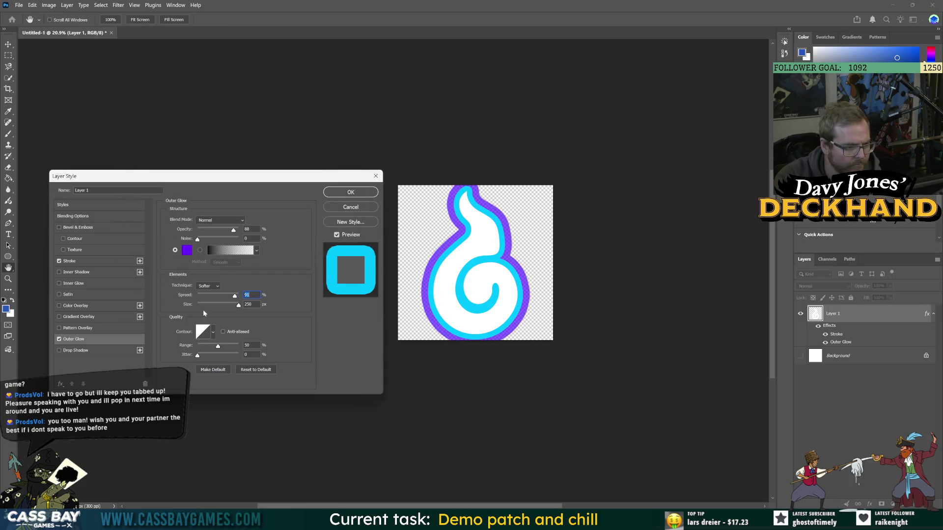
pyautogui.moveTo(234, 295); pyautogui.dragTo(213, 297)
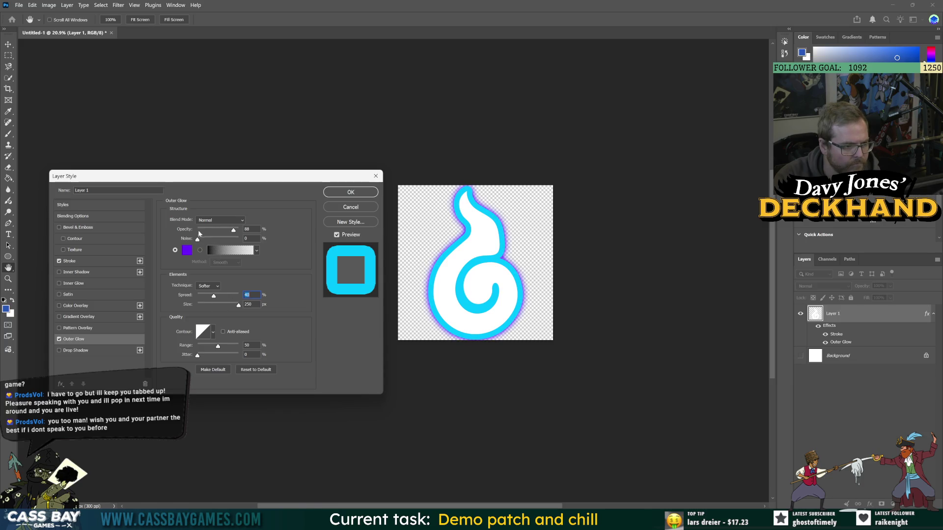
pyautogui.moveTo(234, 235); pyautogui.dragTo(243, 234)
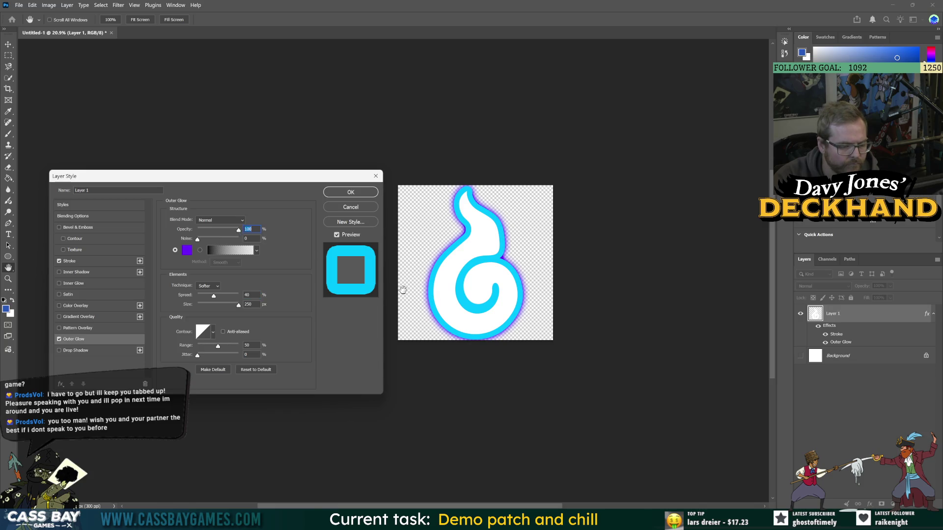
pyautogui.click(187, 251)
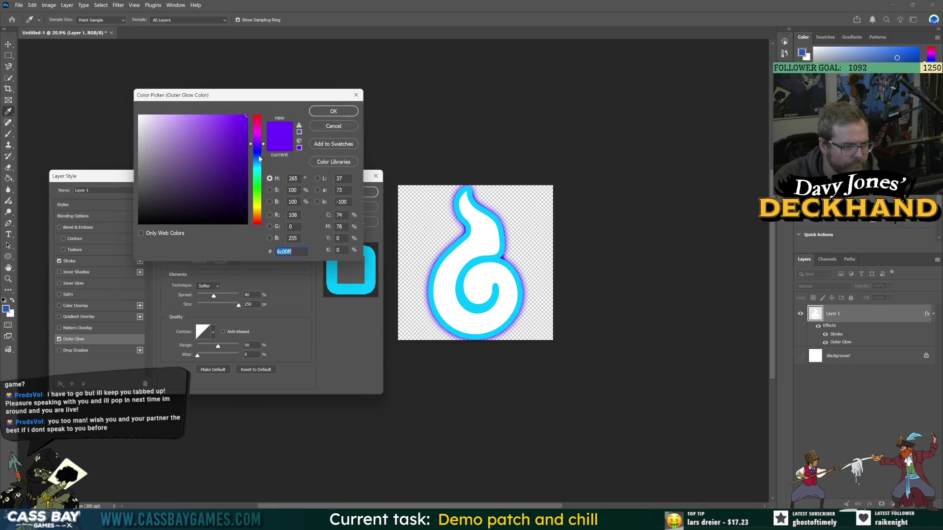
pyautogui.click(333, 111)
# - Thin the cyan stroke to 54 px and change the outer glow colour to blue
pyautogui.click(69, 261)
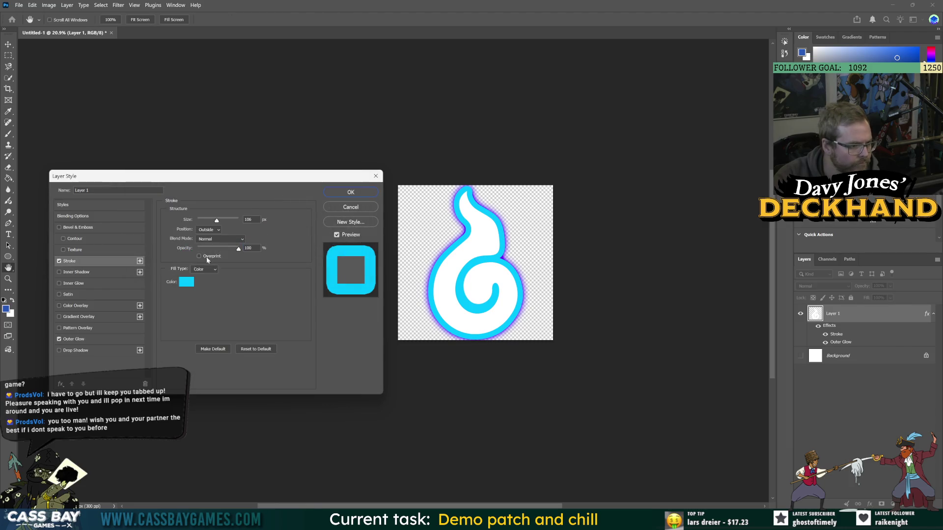
pyautogui.moveTo(210, 224); pyautogui.dragTo(208, 222)
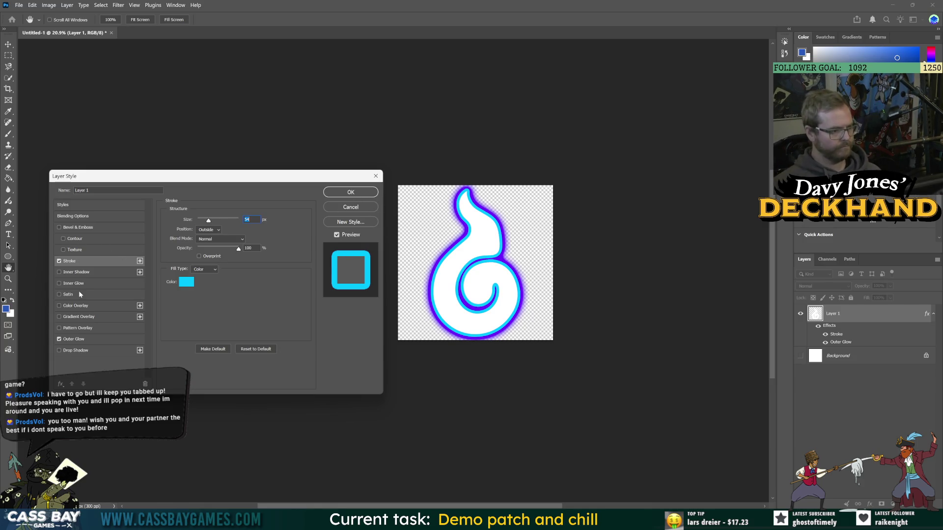
pyautogui.click(74, 339)
pyautogui.click(202, 249)
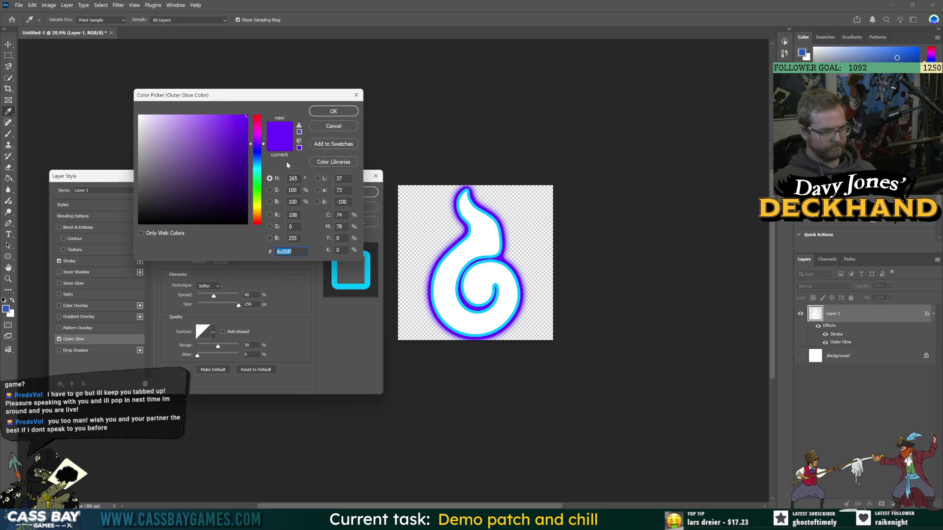
pyautogui.moveTo(259, 198); pyautogui.dragTo(262, 206)
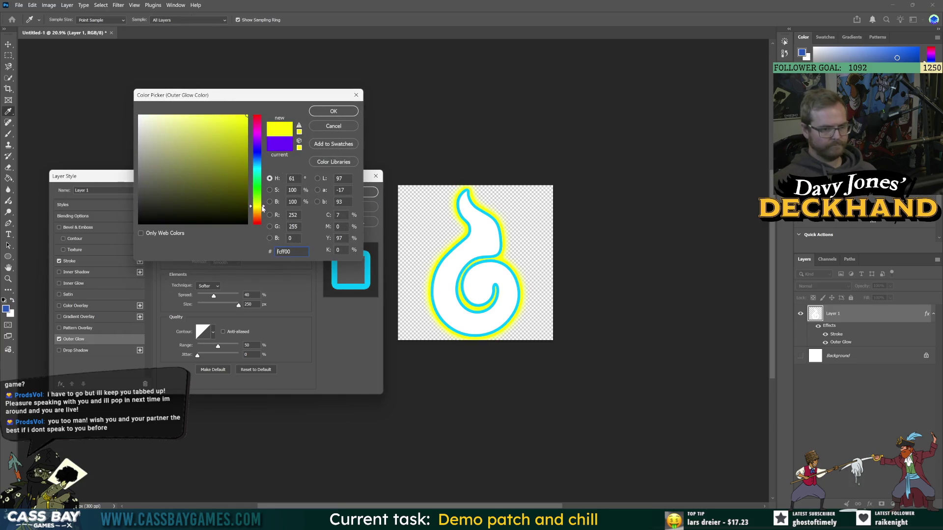
pyautogui.moveTo(260, 218); pyautogui.dragTo(264, 159)
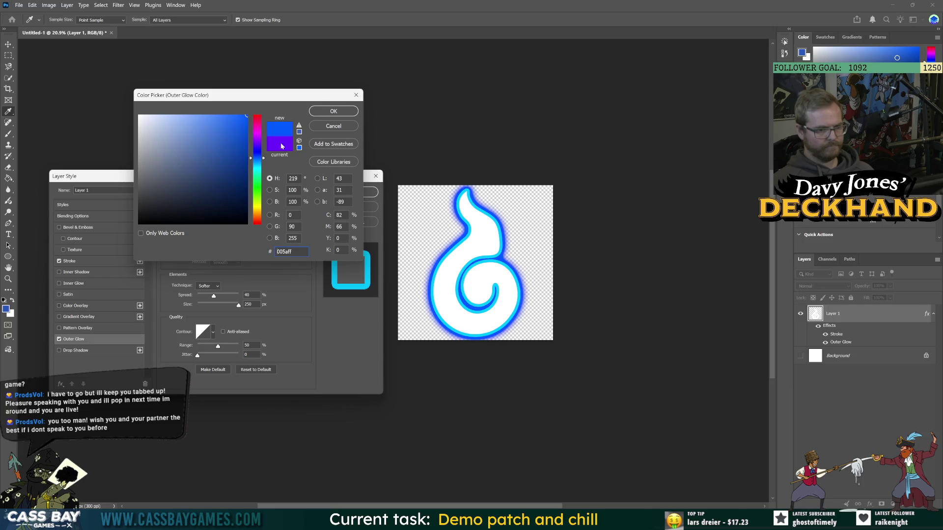
pyautogui.click(325, 115)
# - Set the outer glow's Noise to 0, Spread to 35 and Opacity to 69%, and apply
pyautogui.moveTo(213, 295); pyautogui.dragTo(209, 297)
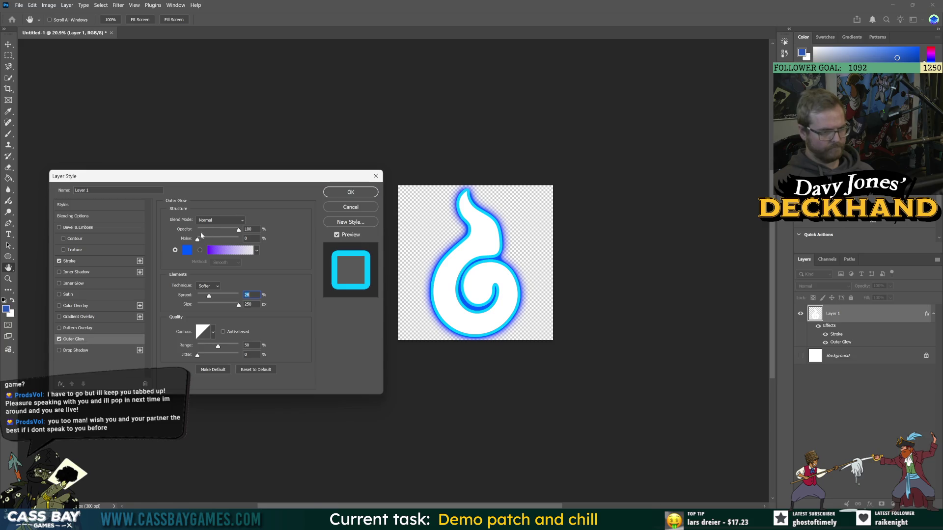
pyautogui.moveTo(201, 240); pyautogui.dragTo(162, 238)
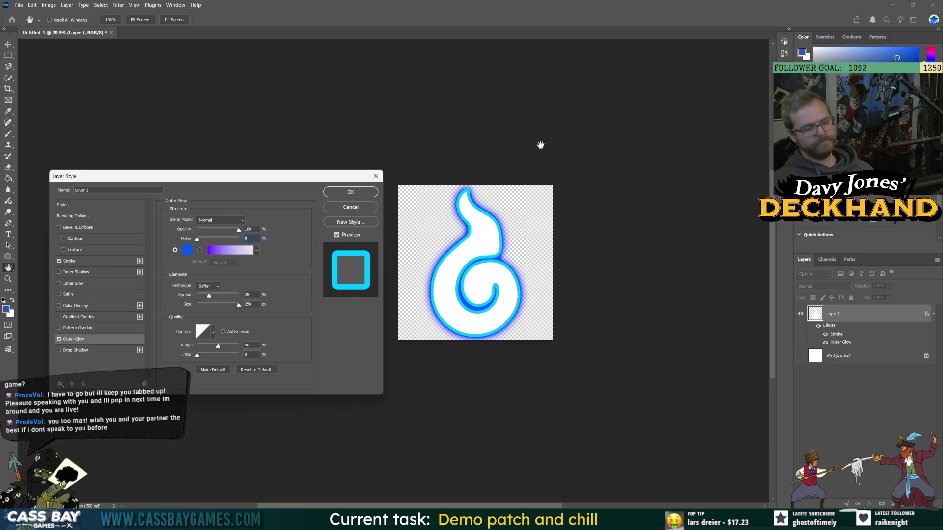
pyautogui.moveTo(209, 296); pyautogui.dragTo(240, 306)
pyautogui.moveTo(213, 229); pyautogui.dragTo(225, 230)
pyautogui.press('alt')
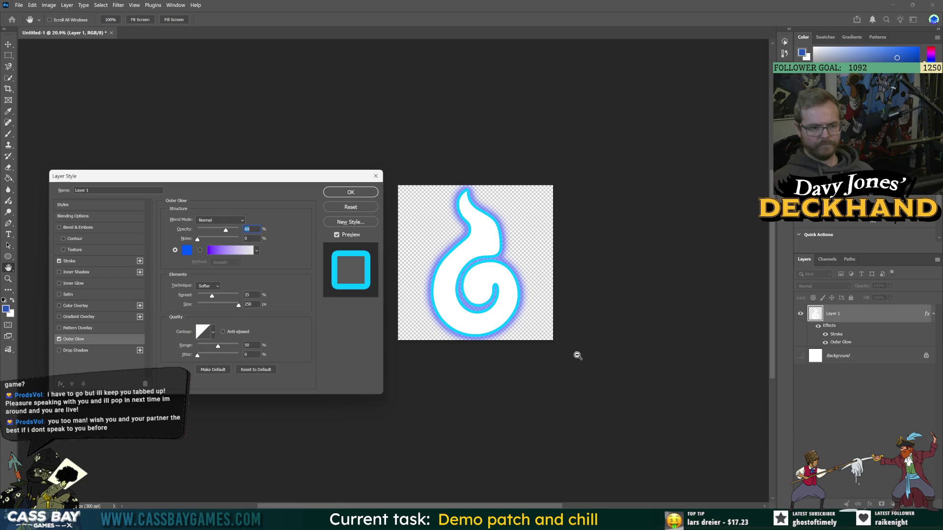
pyautogui.press('Return')
pyautogui.scroll(-6, 539, 374)
pyautogui.scroll(2, 441, 306)
pyautogui.press('v')
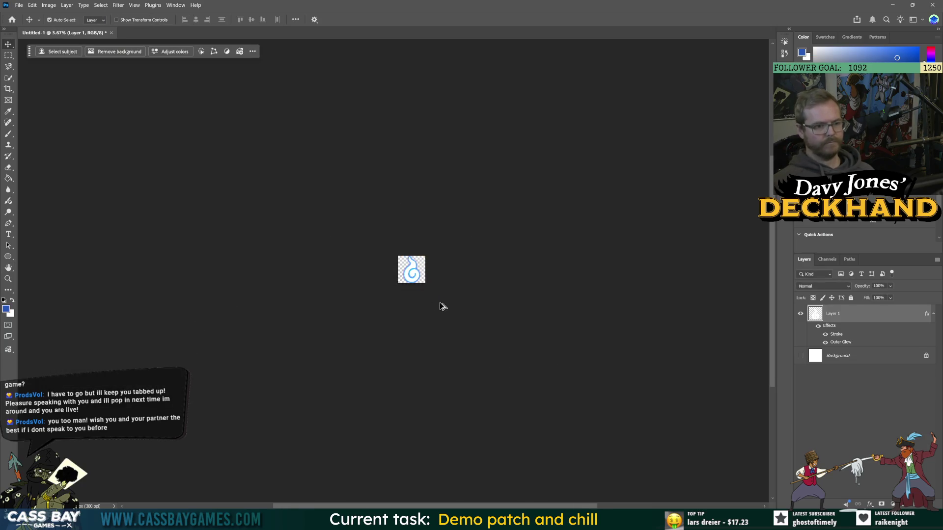
pyautogui.scroll(8, 441, 306)
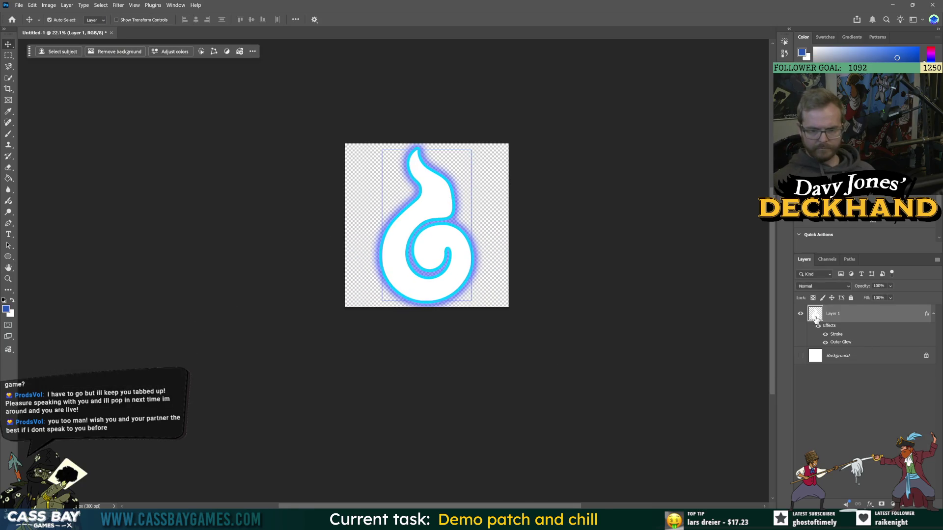
# - Enable Inner Glow on Layer 1 at 100% opacity with cyan 00eaff colour
pyautogui.doubleClick(830, 326)
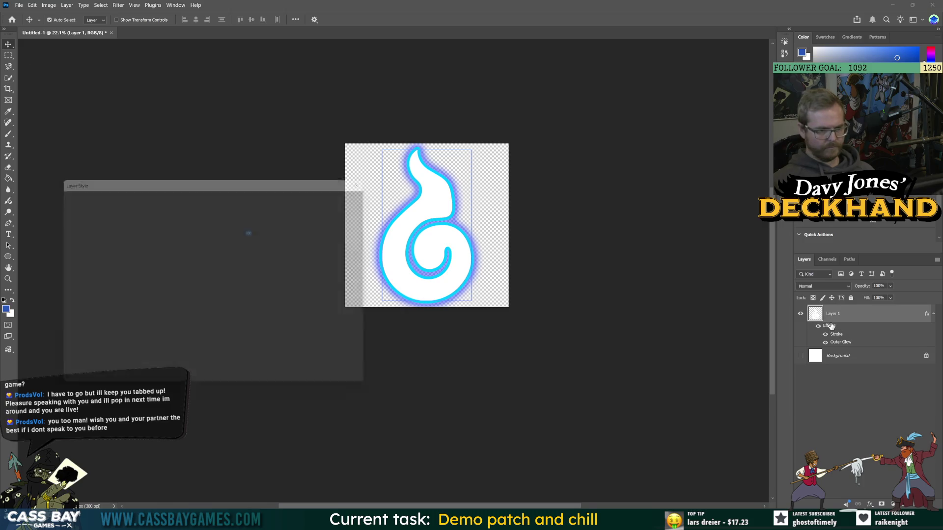
pyautogui.click(77, 284)
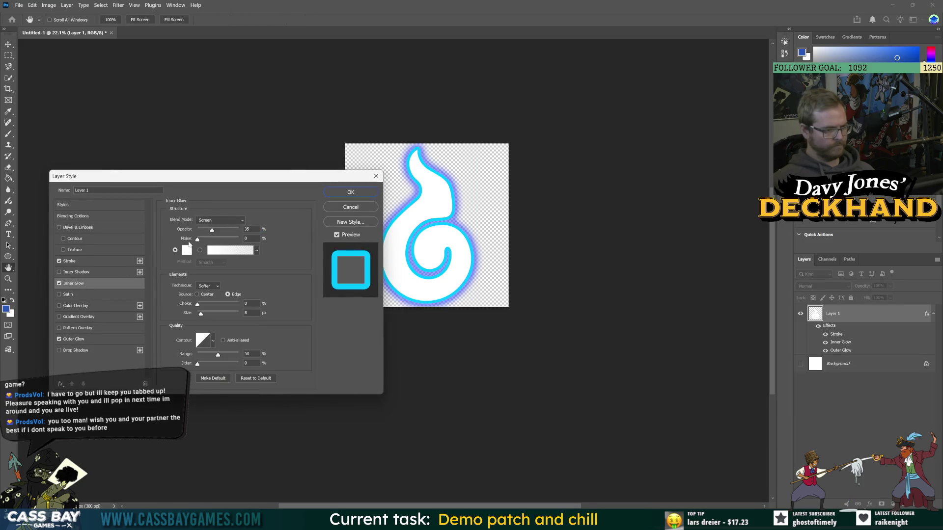
pyautogui.click(189, 245)
pyautogui.click(259, 168)
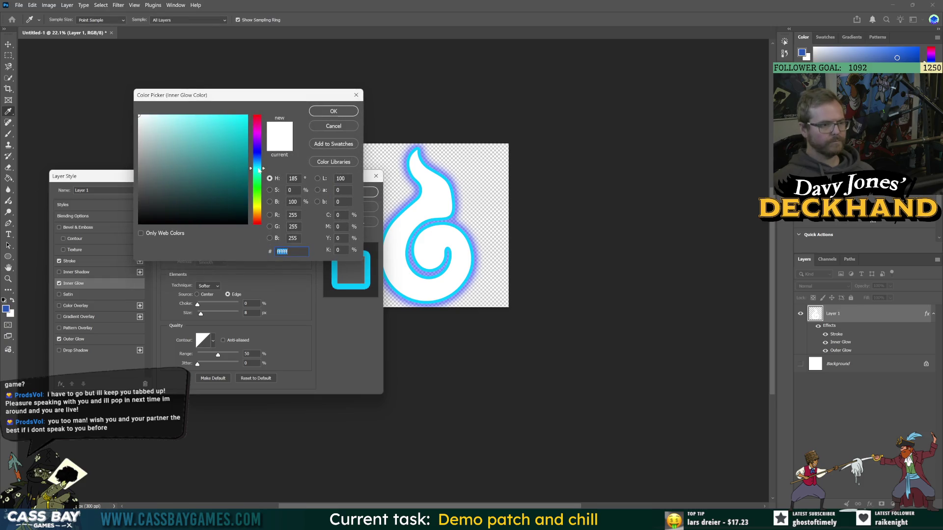
pyautogui.click(333, 111)
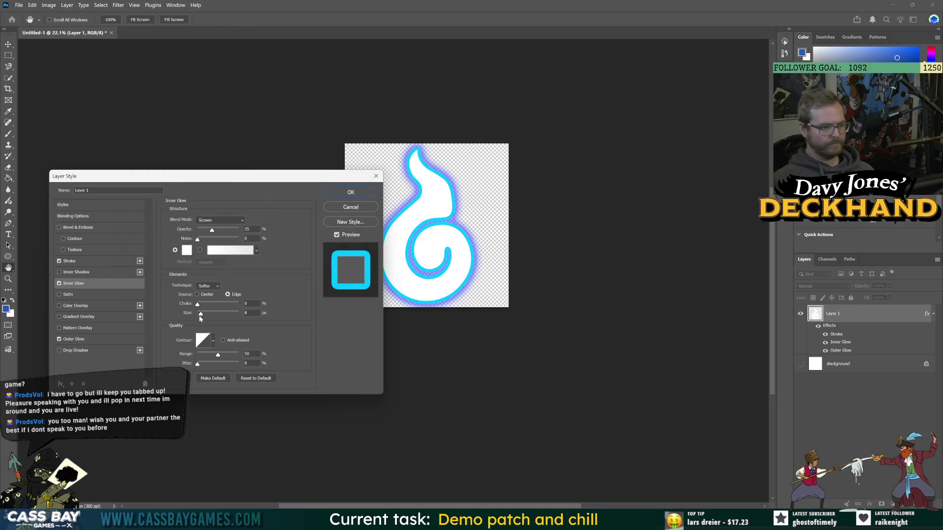
pyautogui.doubleClick(250, 313)
pyautogui.write('90')
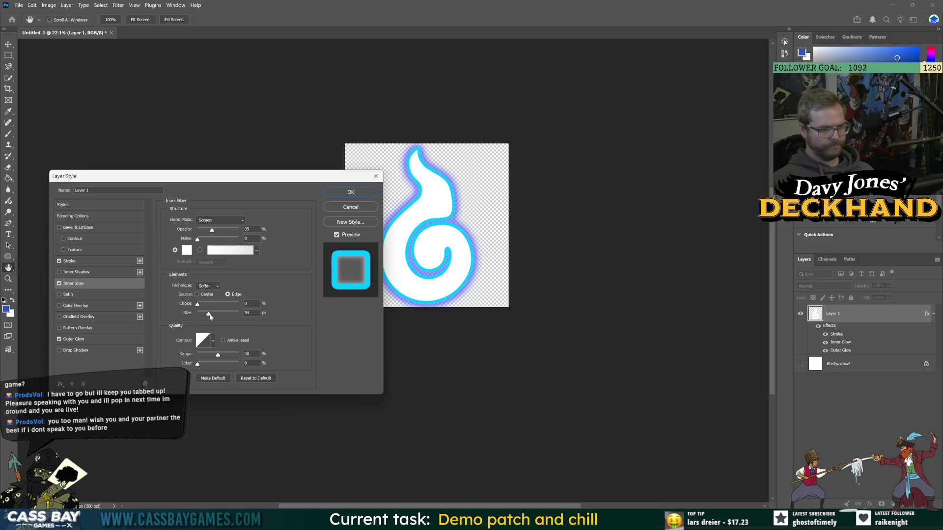
pyautogui.moveTo(214, 235); pyautogui.dragTo(239, 231)
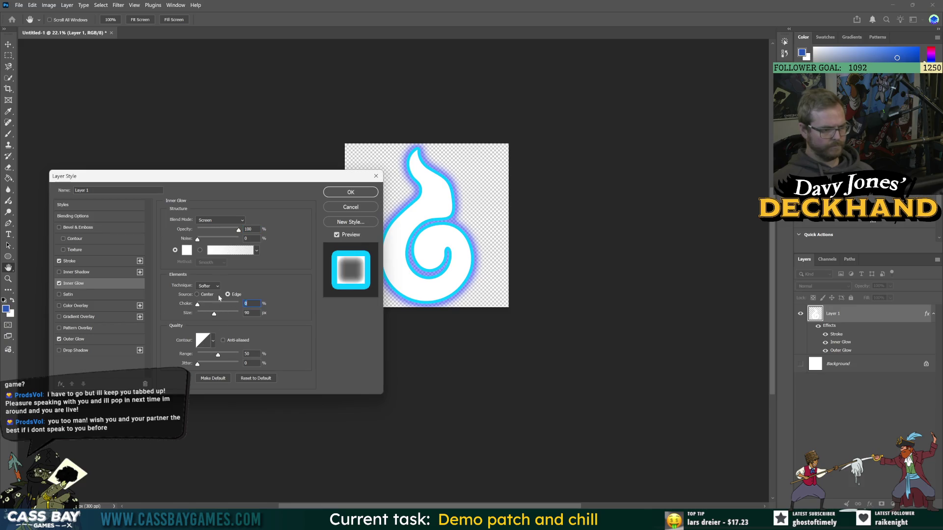
pyautogui.click(188, 252)
pyautogui.write('00eaff')
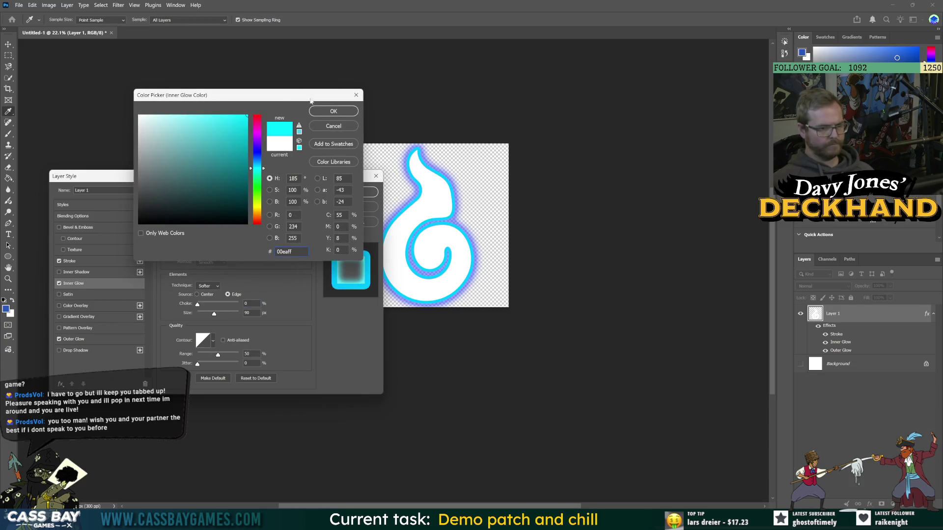
pyautogui.click(348, 109)
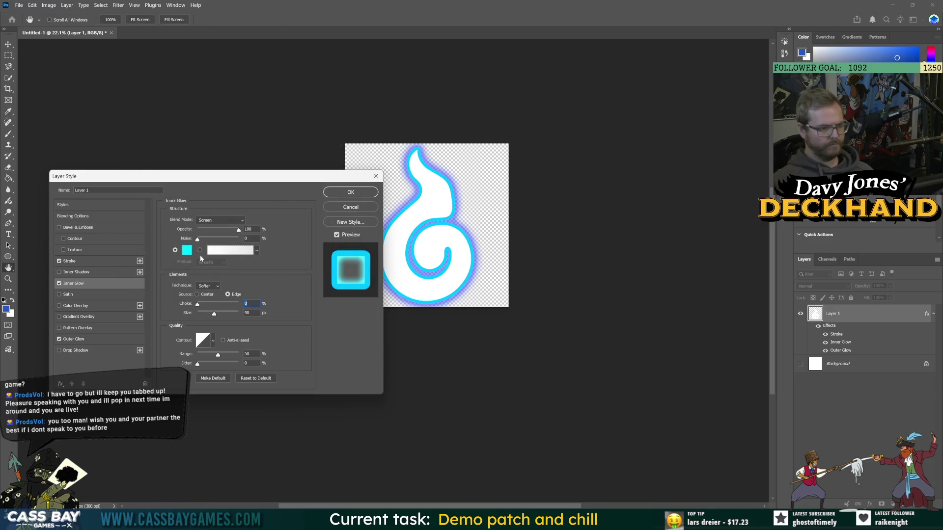
# - Set the Inner Glow to Normal blend, 21% choke, 133 px size and colour 4ff1ff, then apply
pyautogui.moveTo(221, 313)
pyautogui.mouseDown()
pyautogui.moveTo(240, 314)
pyautogui.moveTo(217, 314)
pyautogui.mouseUp()
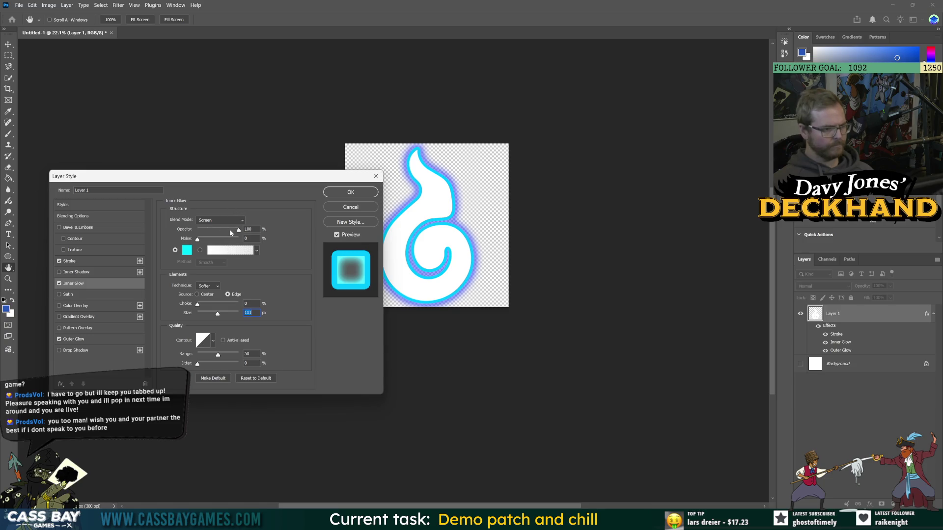
pyautogui.click(220, 220)
pyautogui.click(212, 222)
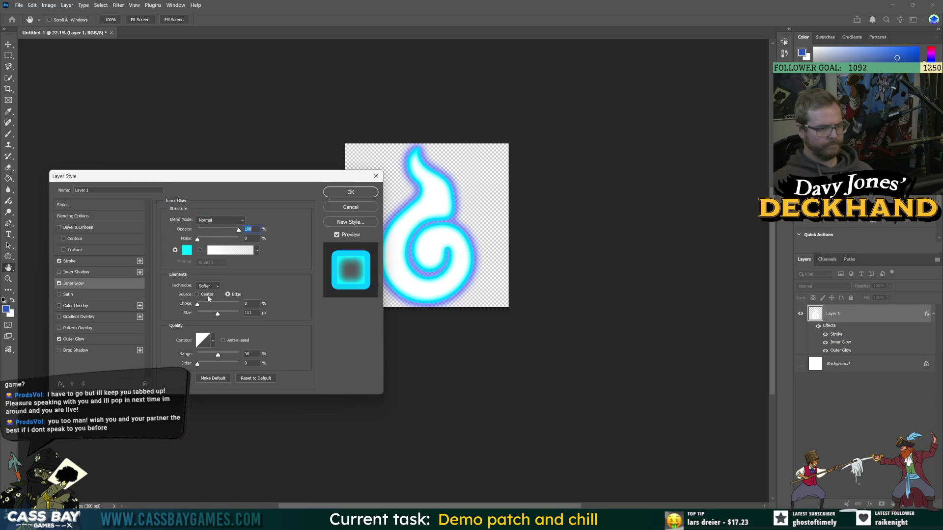
pyautogui.moveTo(204, 314)
pyautogui.mouseDown()
pyautogui.moveTo(243, 318)
pyautogui.moveTo(212, 316)
pyautogui.moveTo(231, 314)
pyautogui.mouseUp()
pyautogui.moveTo(198, 304)
pyautogui.mouseDown()
pyautogui.moveTo(214, 302)
pyautogui.moveTo(206, 306)
pyautogui.moveTo(220, 315)
pyautogui.mouseUp()
pyautogui.click(186, 250)
pyautogui.moveTo(246, 126); pyautogui.dragTo(214, 114)
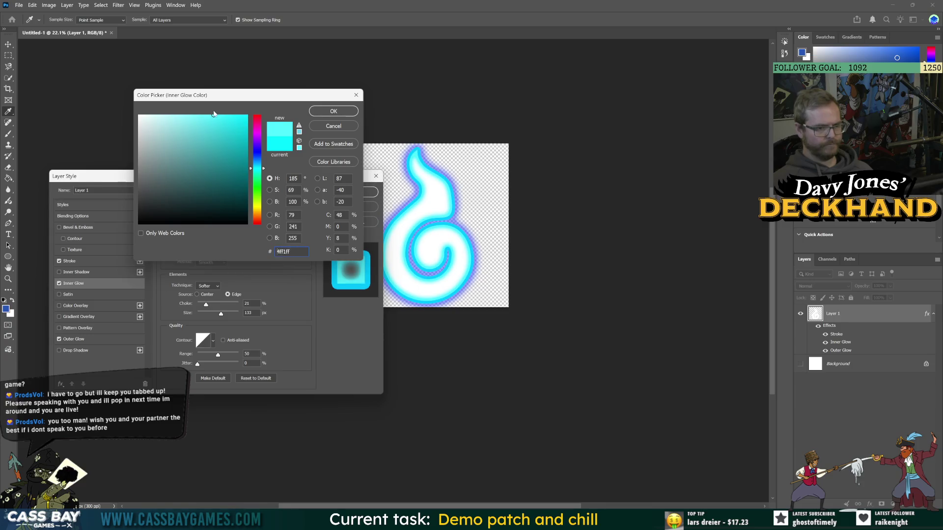
pyautogui.click(333, 111)
pyautogui.click(349, 193)
pyautogui.scroll(-2, 553, 361)
pyautogui.scroll(-2, 553, 358)
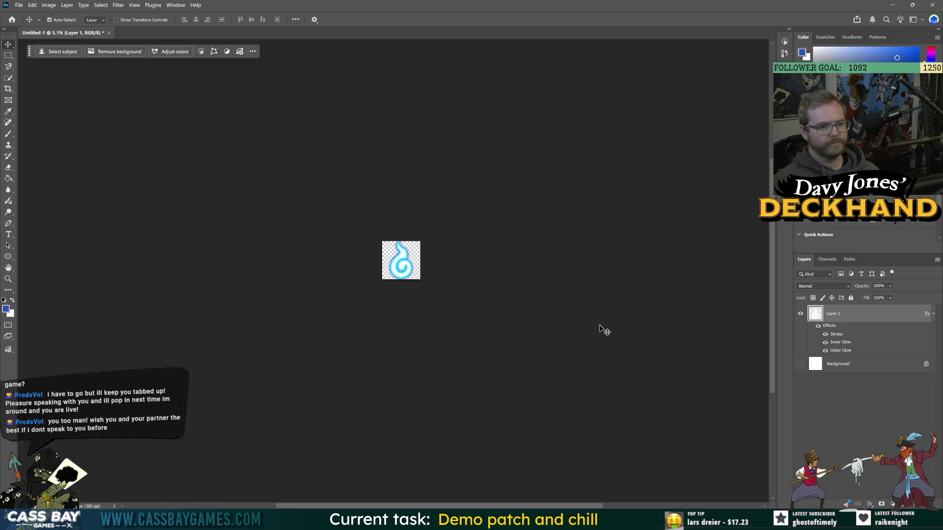
# - Recolour Layer 1's Outer Glow to cyan 00d8ff at 100% opacity and 27% spread
pyautogui.scroll(-1, 466, 242)
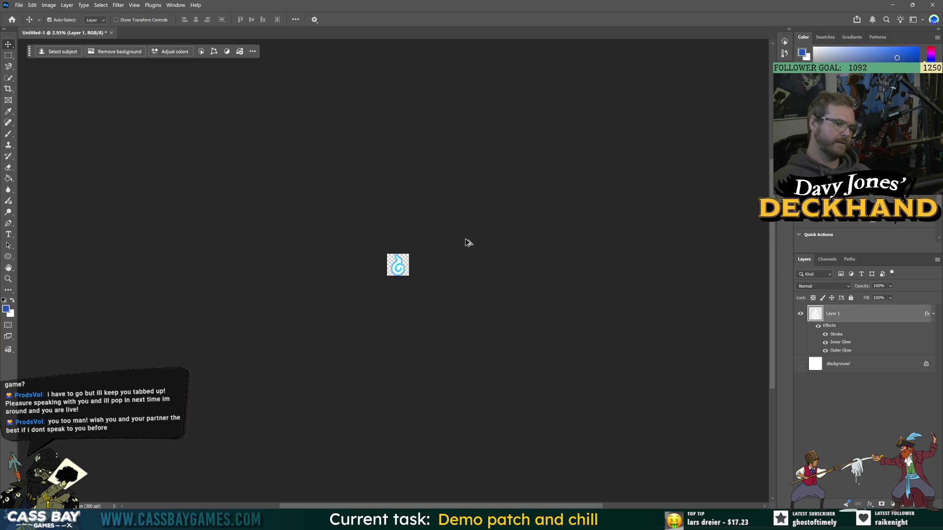
pyautogui.scroll(3, 466, 243)
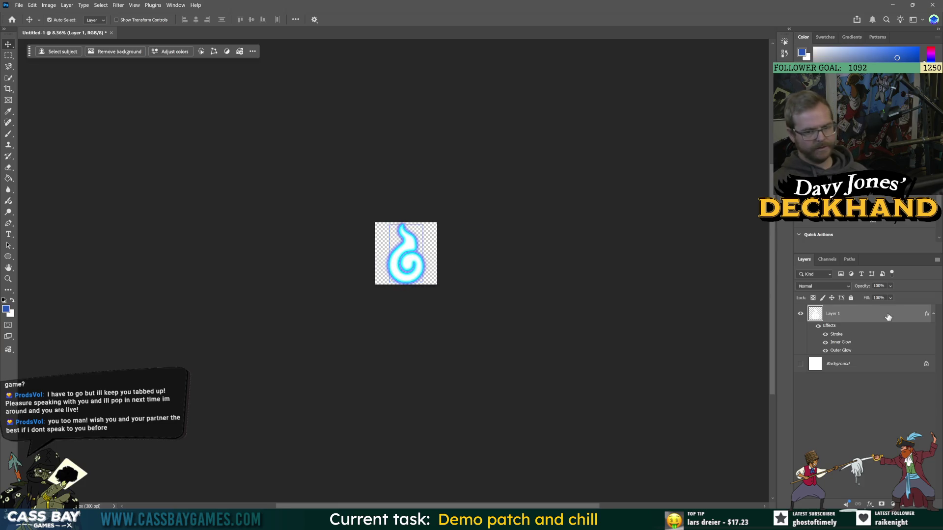
pyautogui.doubleClick(834, 327)
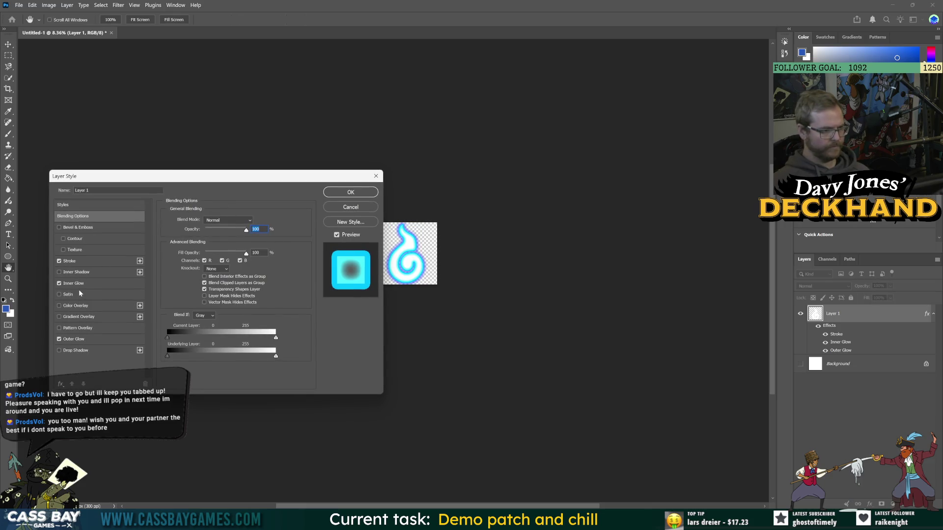
pyautogui.click(82, 340)
pyautogui.click(187, 252)
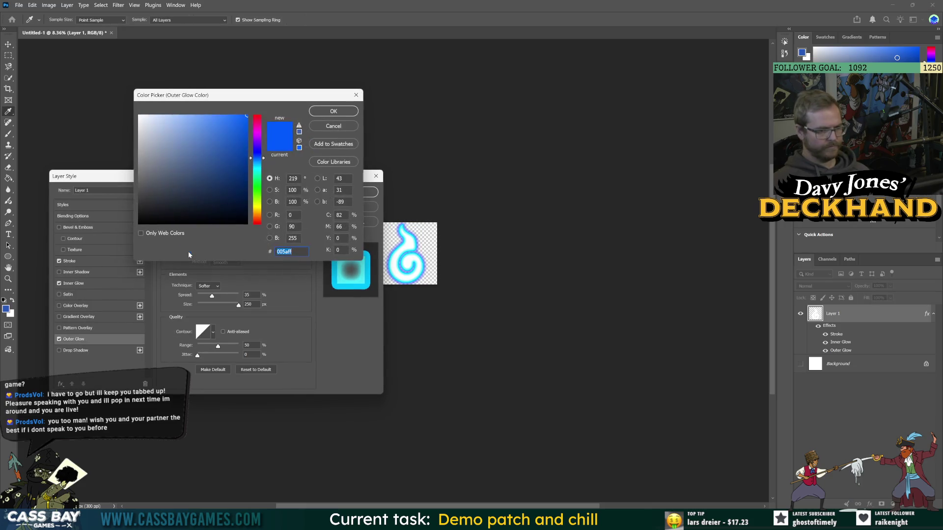
pyautogui.moveTo(258, 168); pyautogui.dragTo(258, 169)
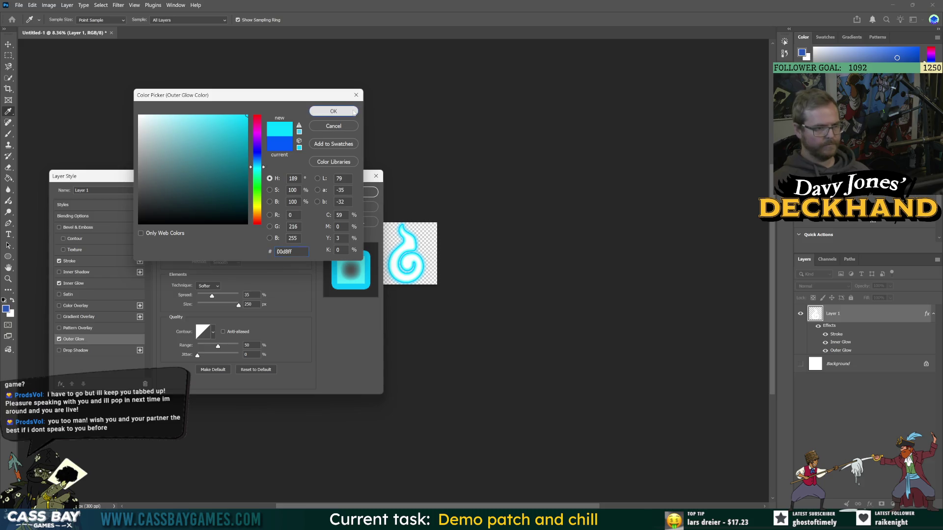
pyautogui.click(334, 111)
pyautogui.moveTo(212, 296); pyautogui.dragTo(213, 296)
pyautogui.moveTo(225, 230); pyautogui.dragTo(240, 230)
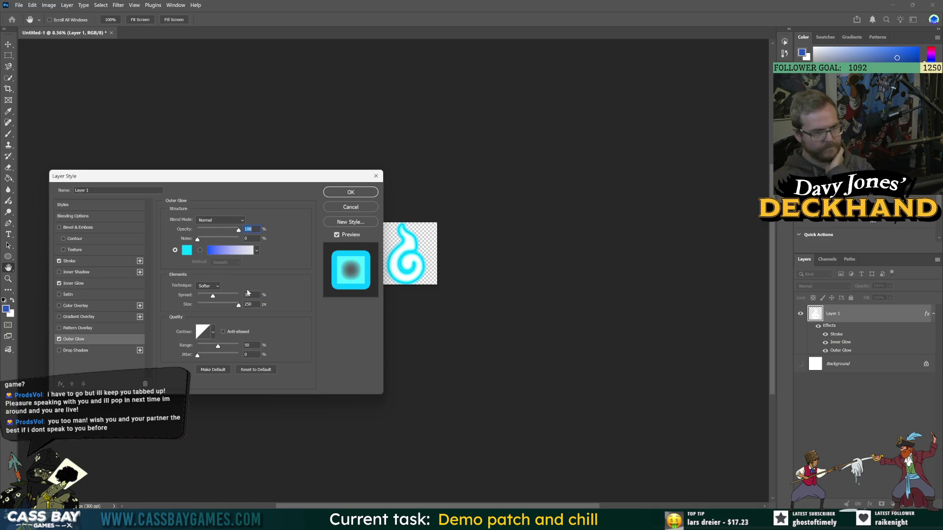
pyautogui.moveTo(213, 297); pyautogui.dragTo(209, 299)
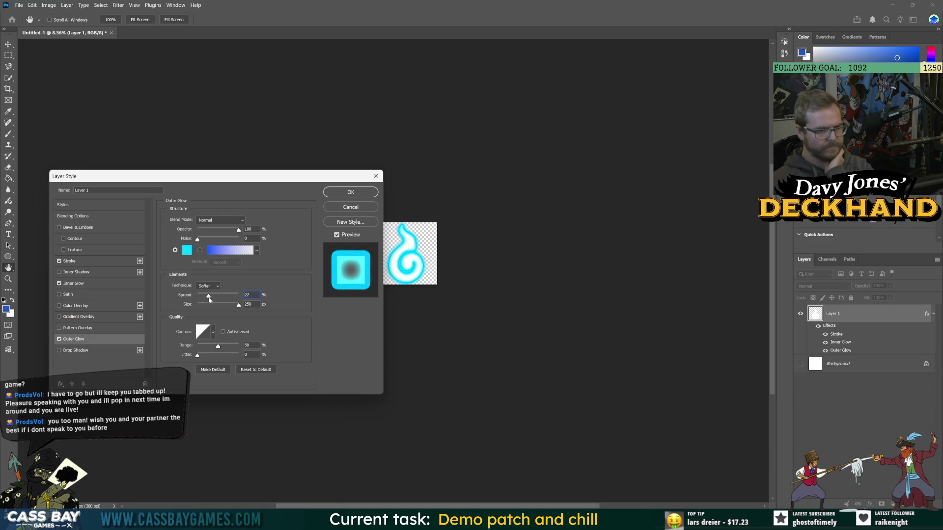
pyautogui.click(350, 192)
pyautogui.scroll(3, 444, 300)
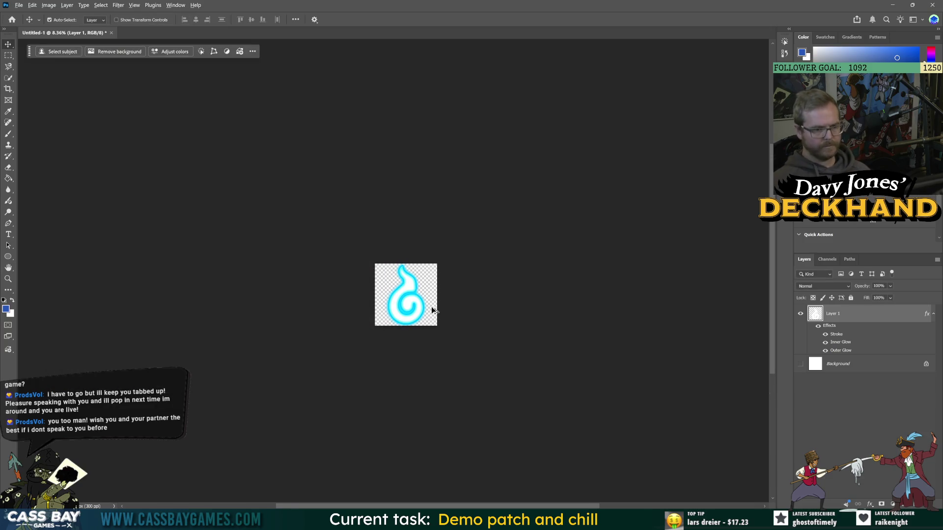
# - Browse to the UI Art assets folder and create a new folder named Temp_Souls
pyautogui.hotkey('ctrl', 's')
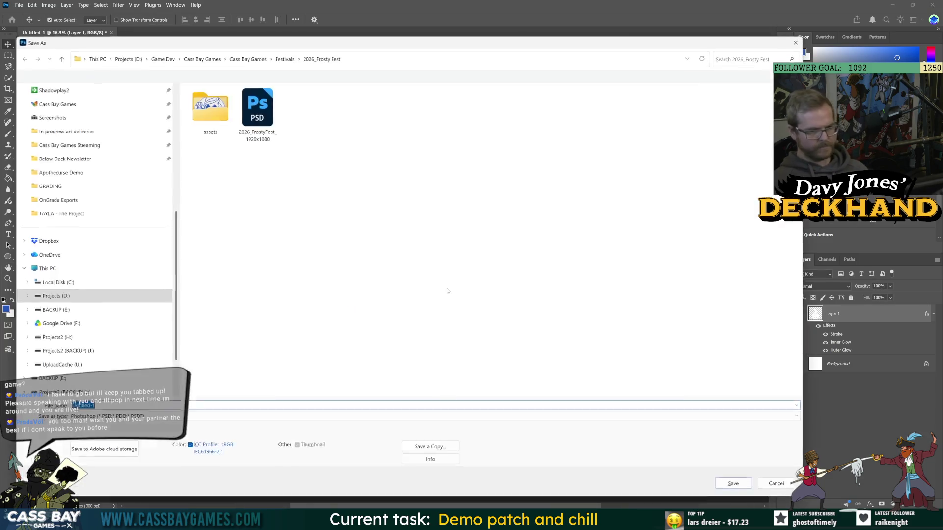
pyautogui.scroll(5, 74, 162)
pyautogui.click(45, 159)
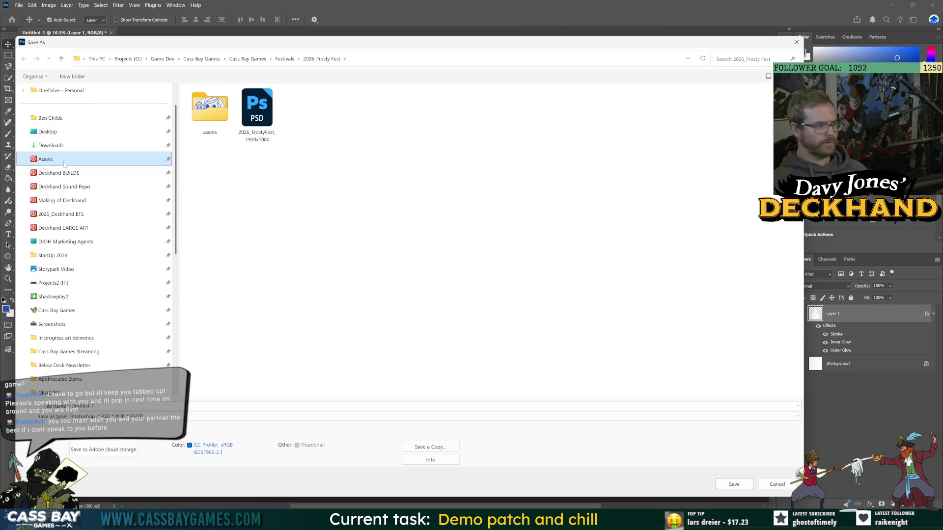
pyautogui.doubleClick(239, 129)
pyautogui.doubleClick(239, 129)
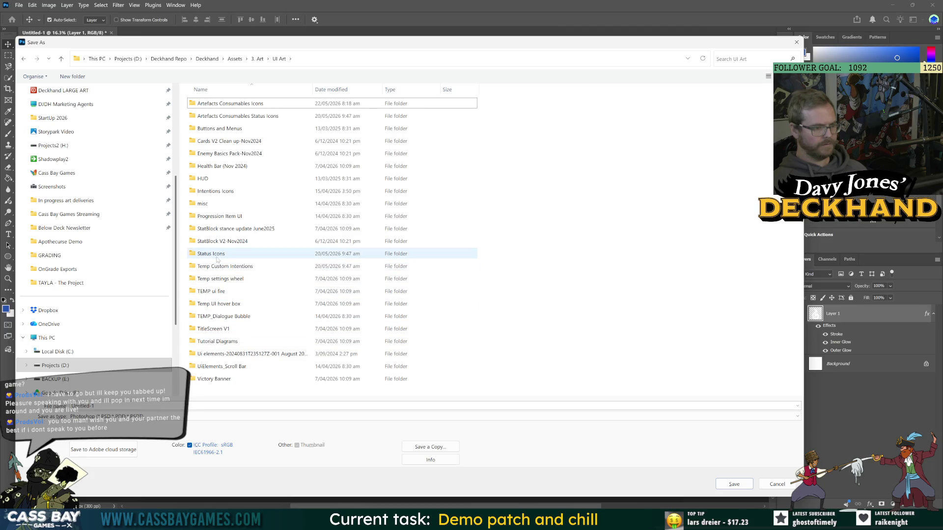
pyautogui.moveTo(209, 206)
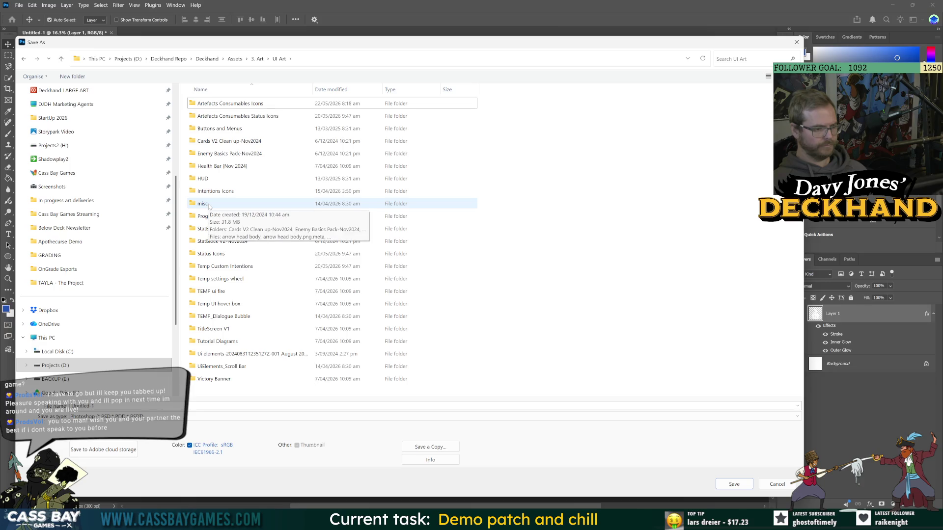
pyautogui.click(73, 76)
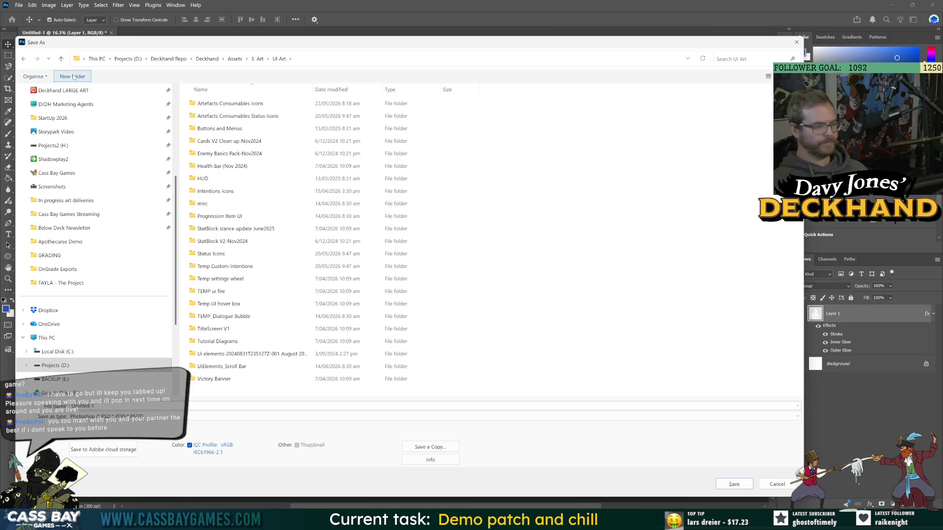
pyautogui.write('Tep')
pyautogui.write('mp')
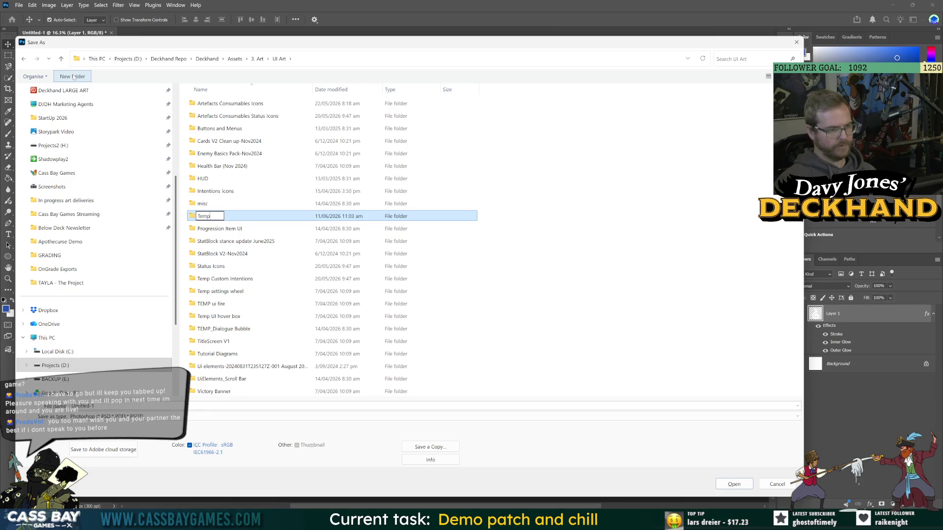
pyautogui.write('ouls')
pyautogui.press('Return')
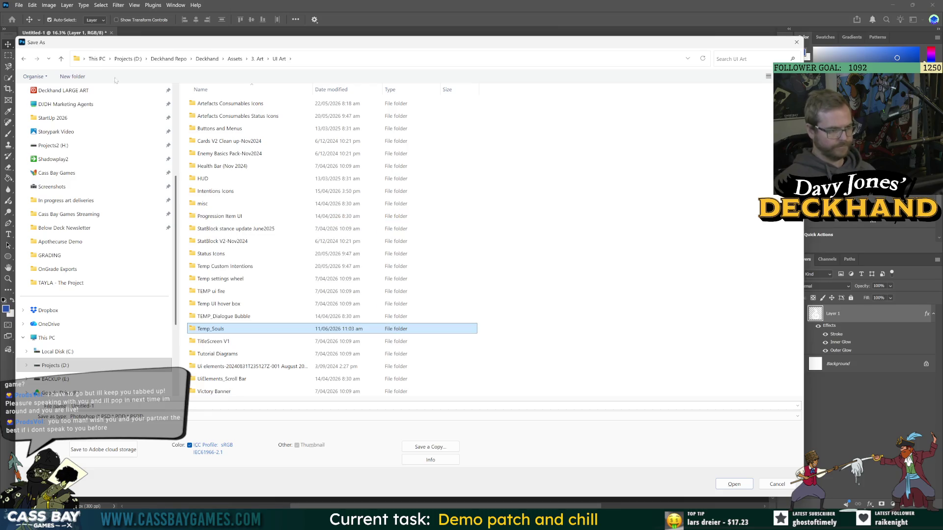
# - Save the swirl icon as TempBen_Souls Icon.psd inside Temp_Souls, accepting the format options
pyautogui.doubleClick(205, 329)
pyautogui.write('TempBen_Souls Ico')
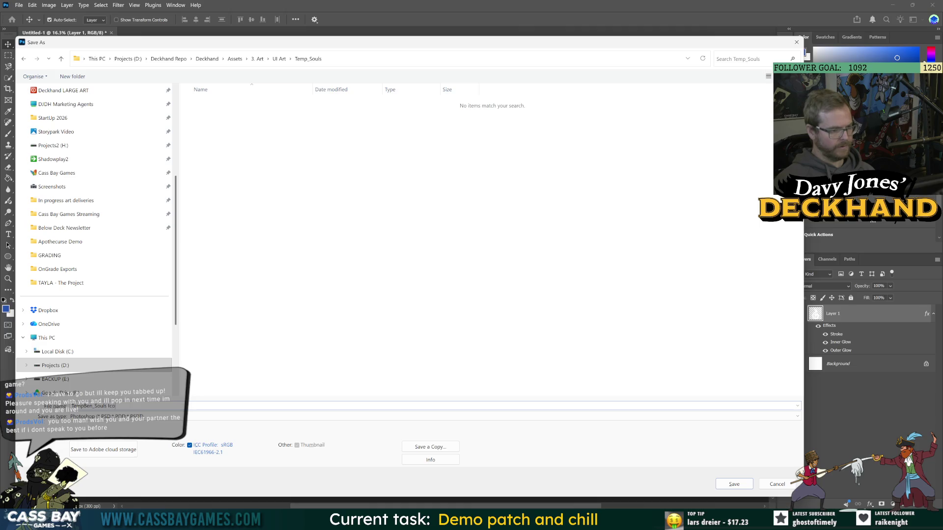
pyautogui.write('n')
pyautogui.press('Return')
pyautogui.click(533, 116)
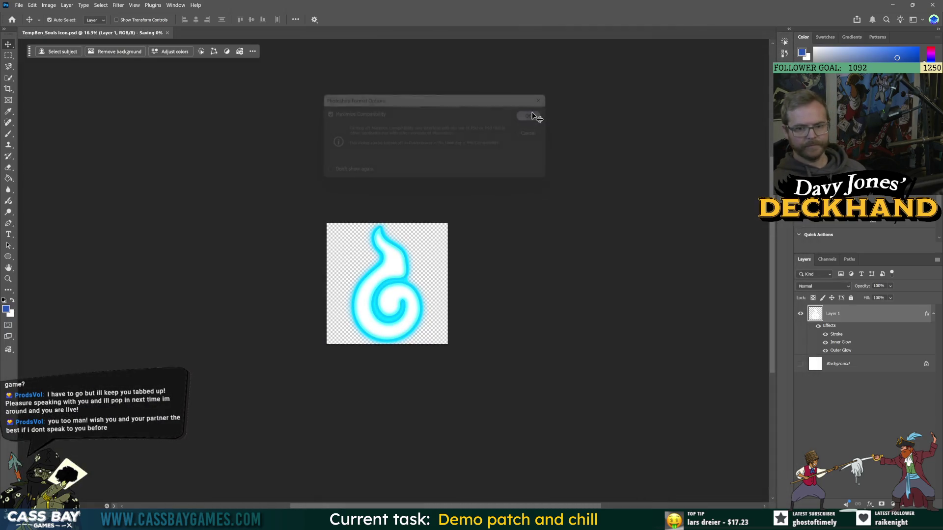
# - Start a PNG Quick Export, abandoning the first attempt aimed at the wrong folder
pyautogui.click(19, 5)
pyautogui.moveTo(29, 149)
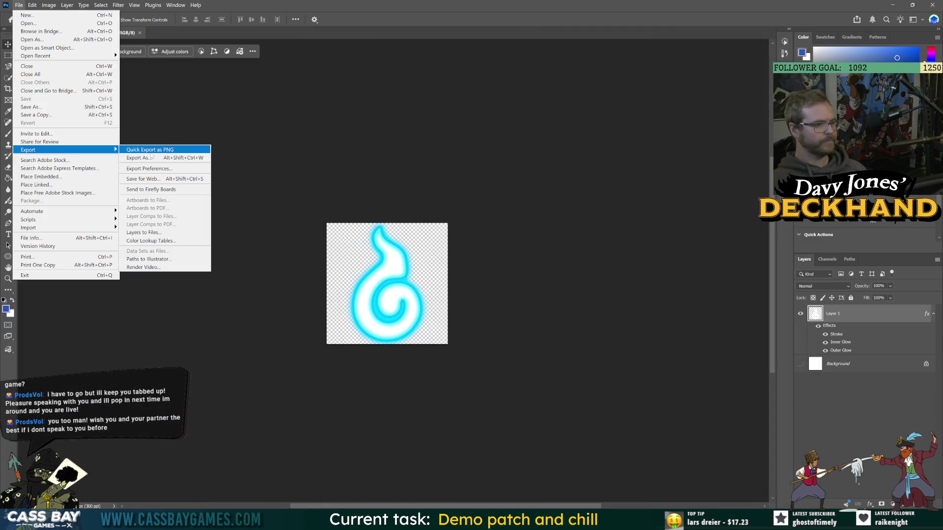
pyautogui.click(151, 150)
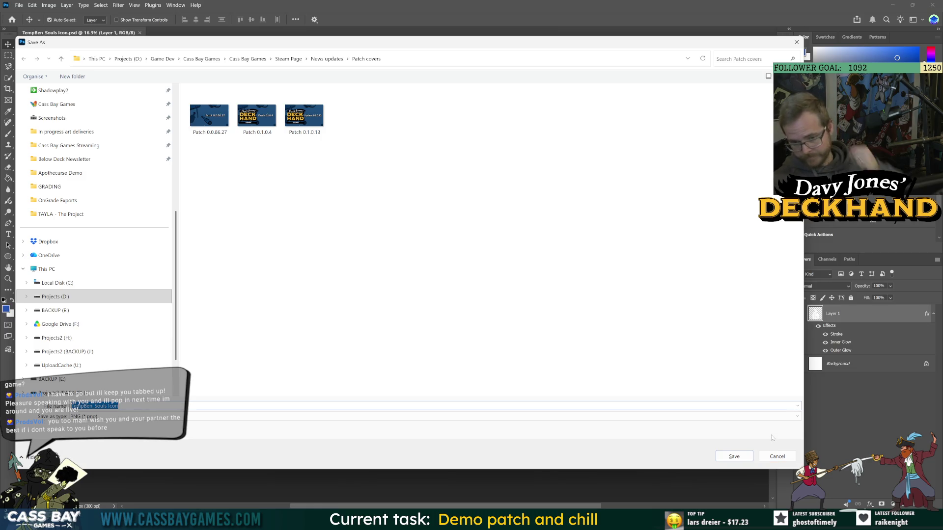
pyautogui.click(778, 456)
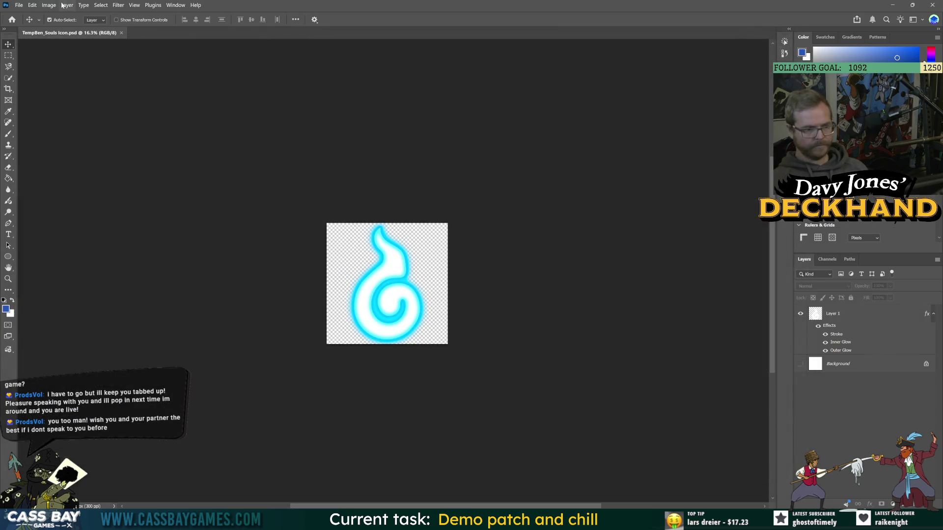
pyautogui.click(19, 5)
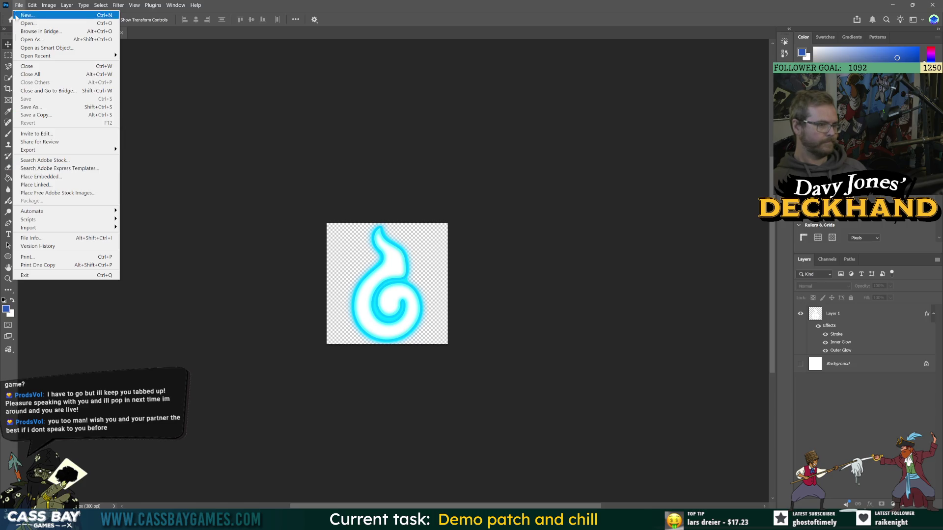
pyautogui.moveTo(27, 151)
pyautogui.click(167, 150)
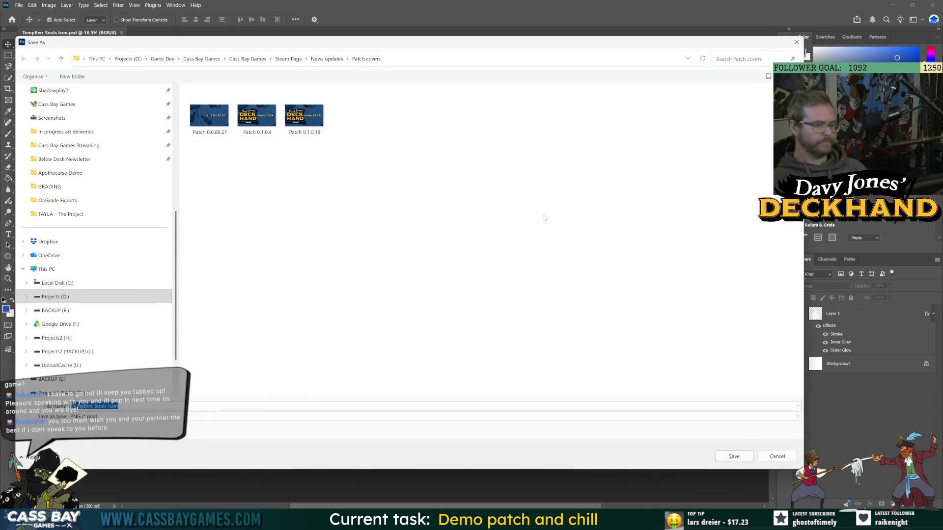
# - Save the PNG into Assets > 3. Art > UI Art > Temp_Souls and return to Unity
pyautogui.scroll(3, 69, 147)
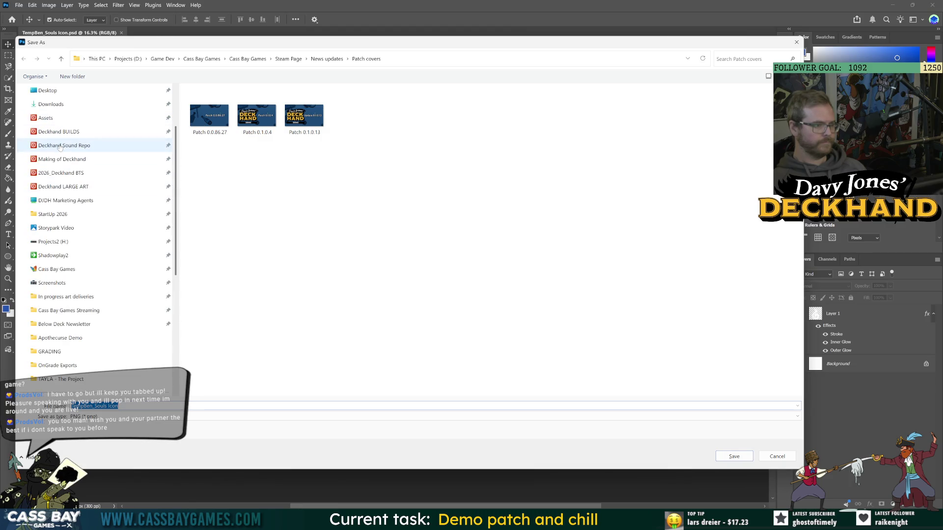
pyautogui.click(45, 118)
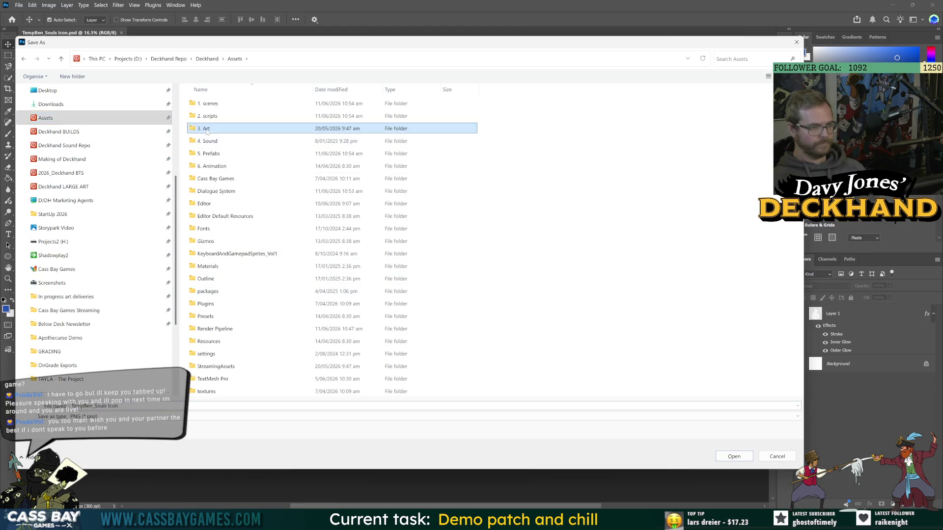
pyautogui.doubleClick(231, 128)
pyautogui.doubleClick(205, 303)
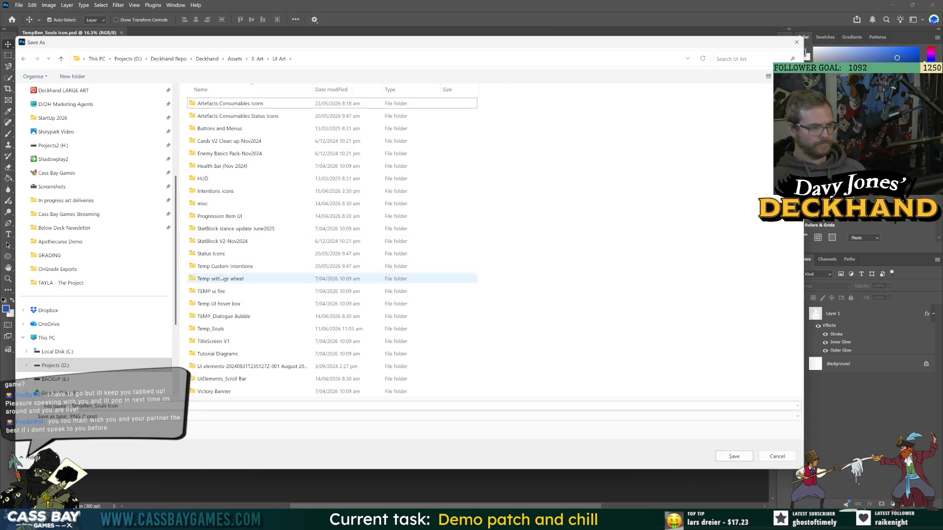
pyautogui.doubleClick(231, 329)
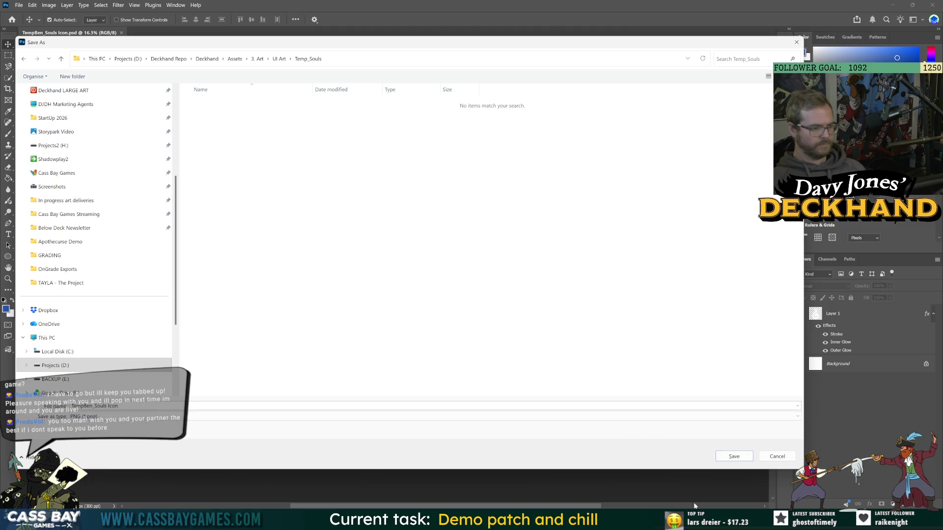
pyautogui.click(734, 456)
pyautogui.hotkey('alt', 'Tab')
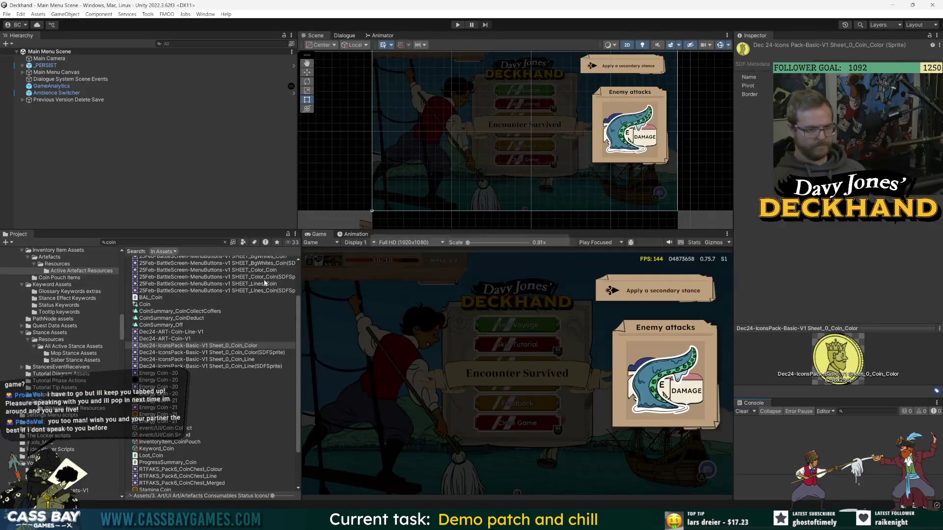
# - Search the project for hud, open the HUD prefab, and frame its BOTTOM SECTION
pyautogui.click(180, 243)
pyautogui.write('hud')
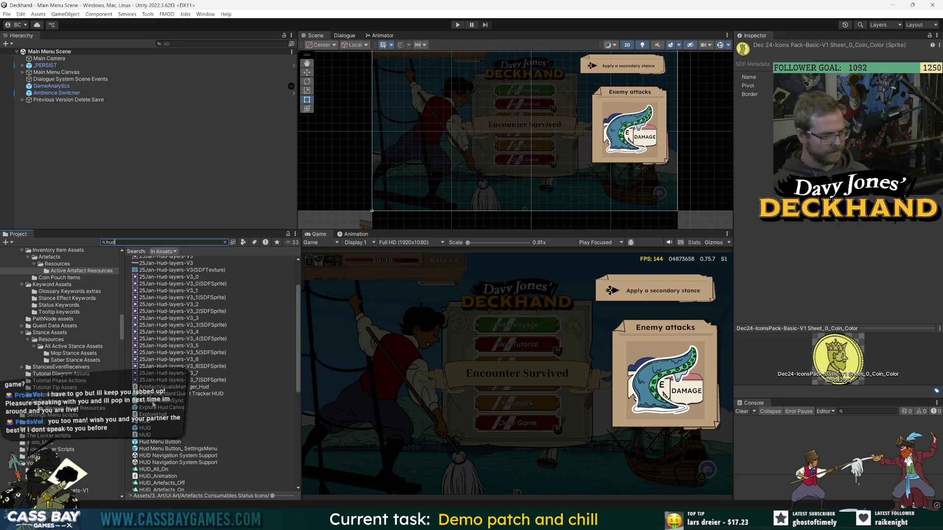
pyautogui.doubleClick(146, 435)
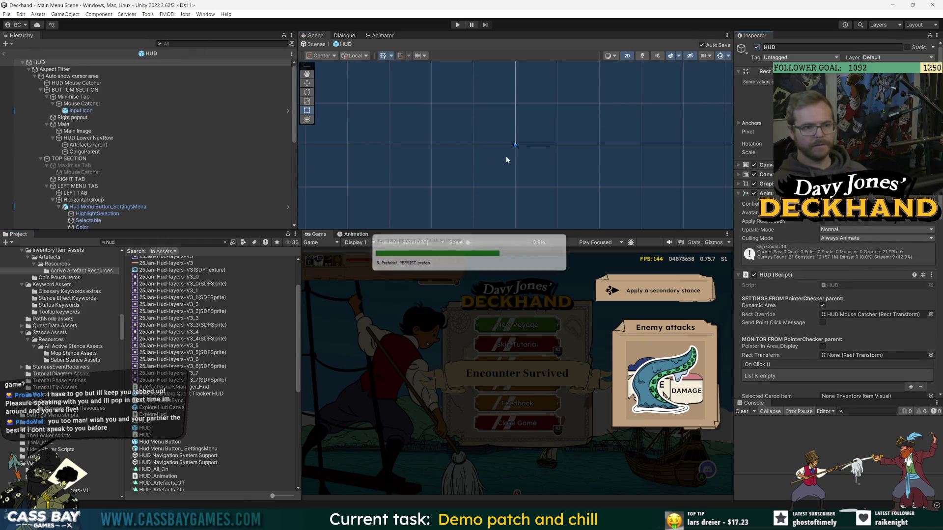
pyautogui.click(475, 125)
pyautogui.press('f')
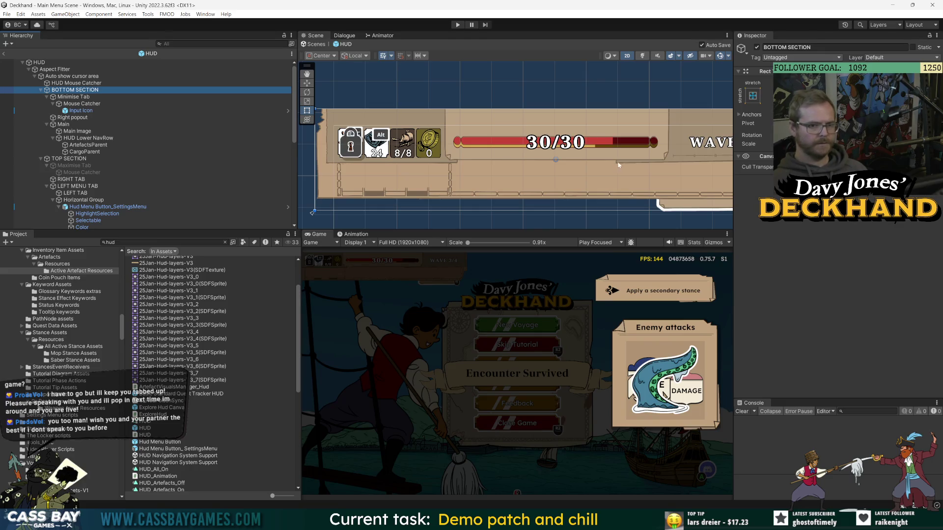
pyautogui.press('f')
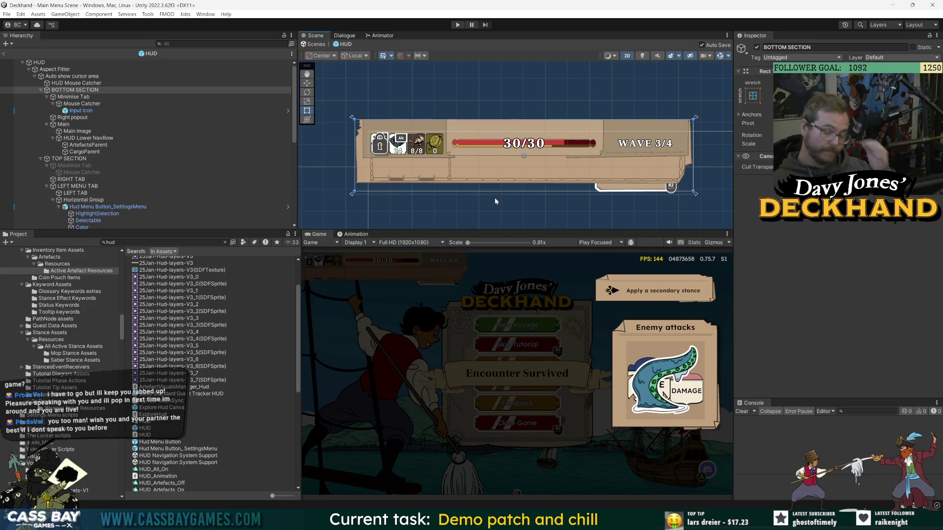
# - Drag the panel dividers to enlarge the Scene view and make the Project panels taller
pyautogui.scroll(2, 424, 161)
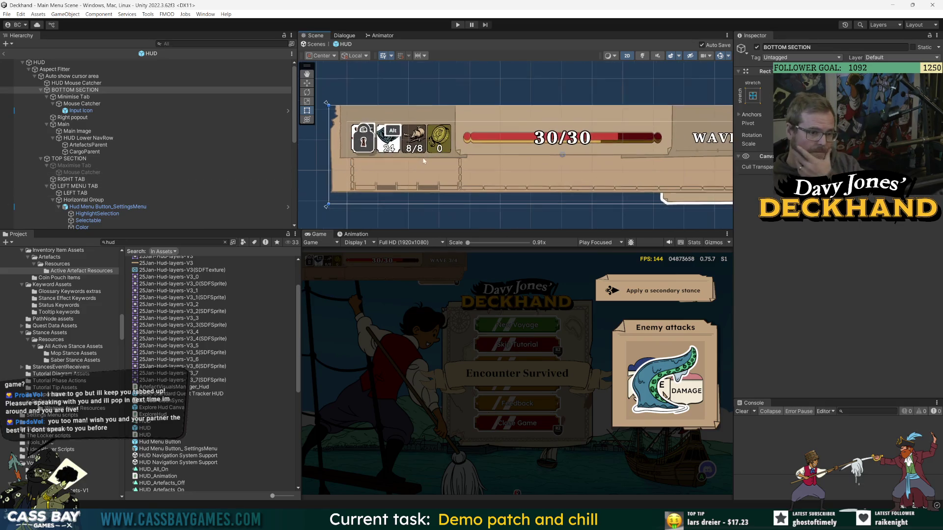
pyautogui.moveTo(618, 231); pyautogui.dragTo(618, 250)
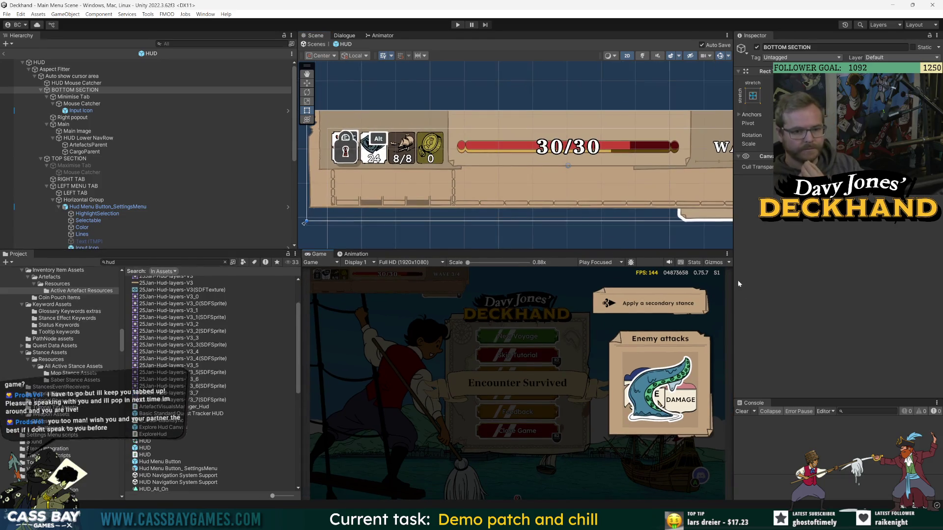
pyautogui.moveTo(301, 275)
pyautogui.mouseDown()
pyautogui.moveTo(317, 275)
pyautogui.moveTo(303, 277)
pyautogui.mouseUp()
pyautogui.moveTo(297, 251); pyautogui.dragTo(293, 234)
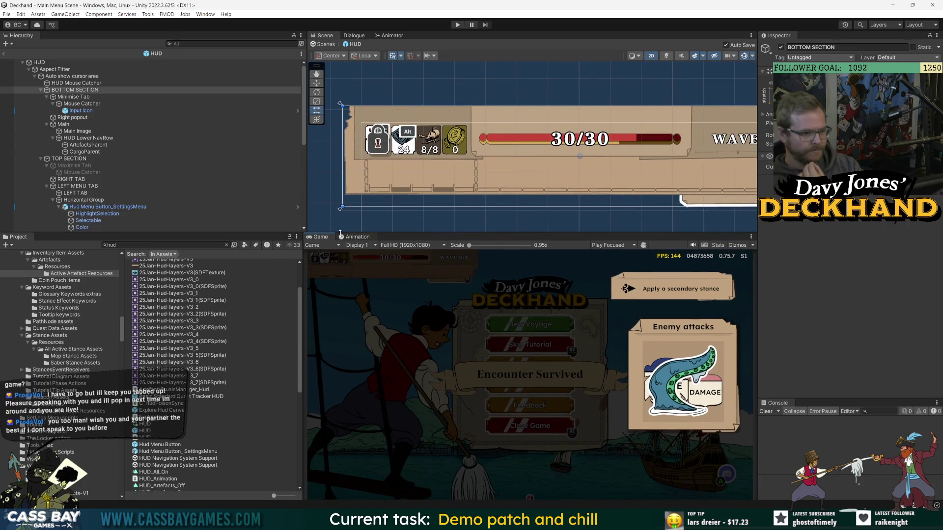
pyautogui.moveTo(378, 232); pyautogui.dragTo(377, 235)
pyautogui.scroll(3, 218, 344)
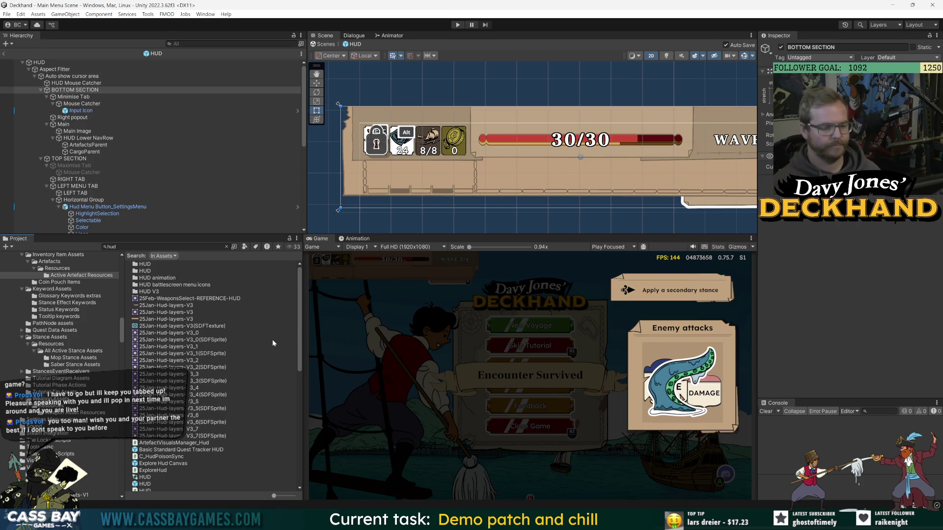
pyautogui.scroll(-10, 183, 444)
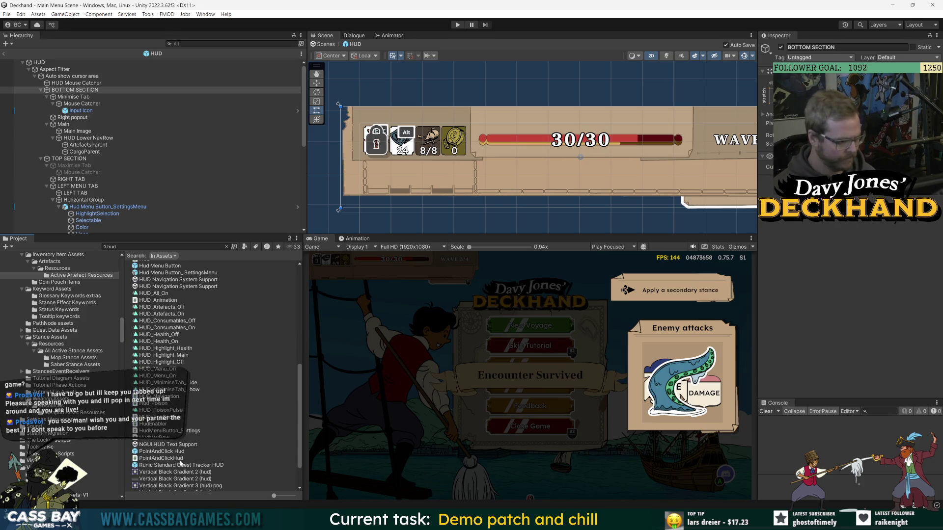
pyautogui.click(183, 445)
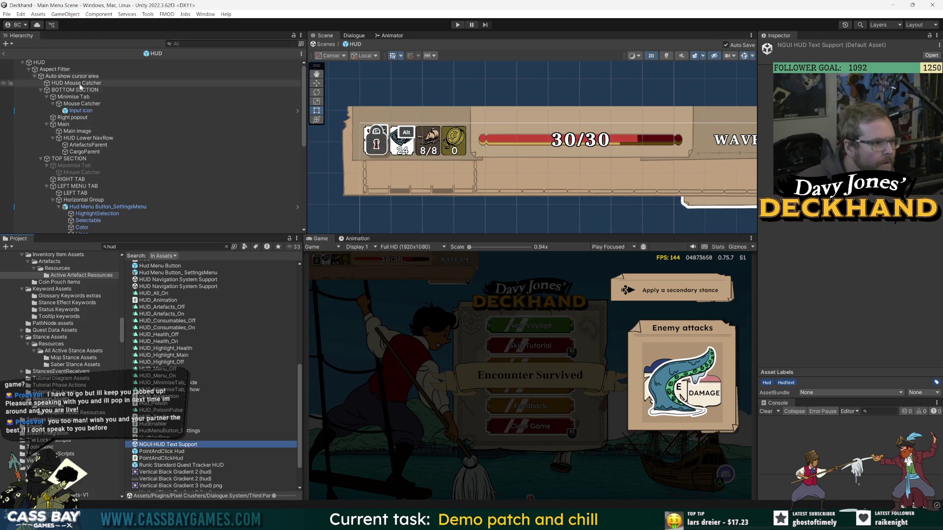
# - Select the Color layer of the Hud Menu Button: Coin slot in the LEFT MENU TAB
pyautogui.click(69, 186)
pyautogui.scroll(-3, 132, 203)
pyautogui.scroll(-3, 131, 201)
pyautogui.click(123, 180)
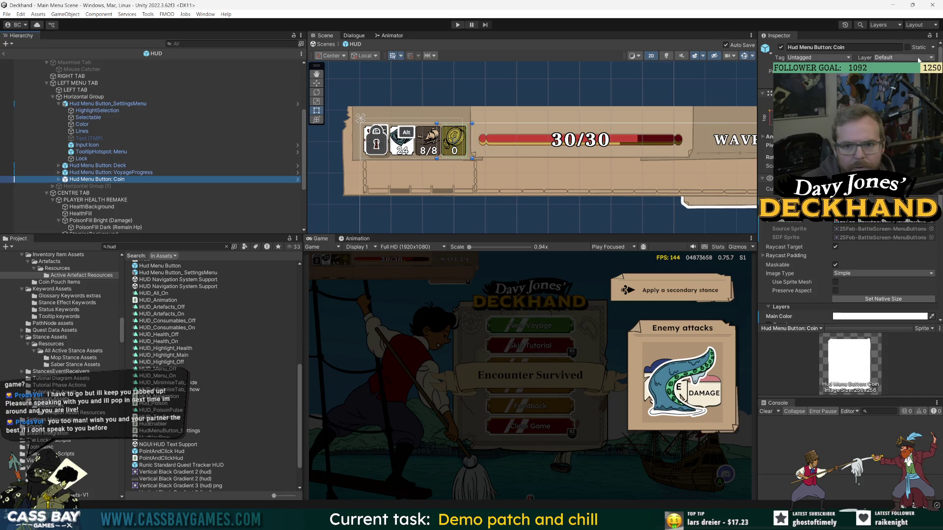
pyautogui.click(297, 180)
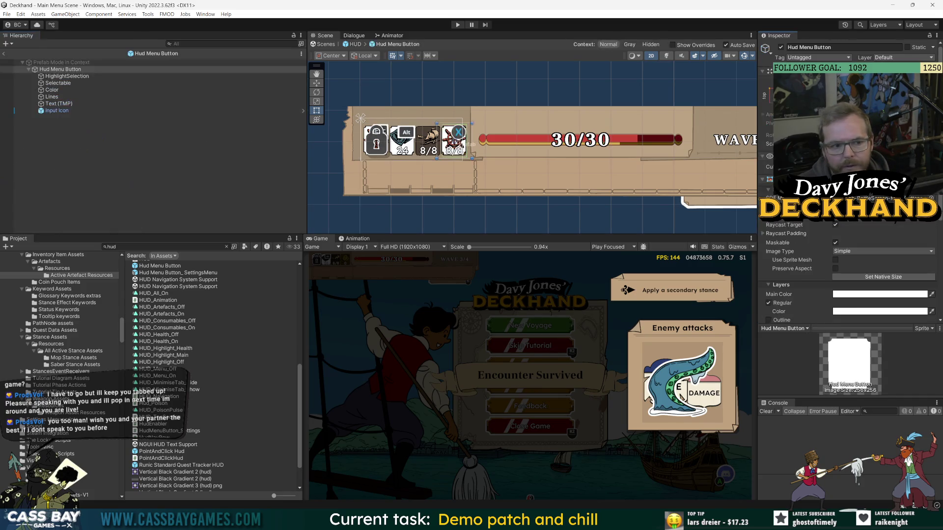
pyautogui.click(4, 54)
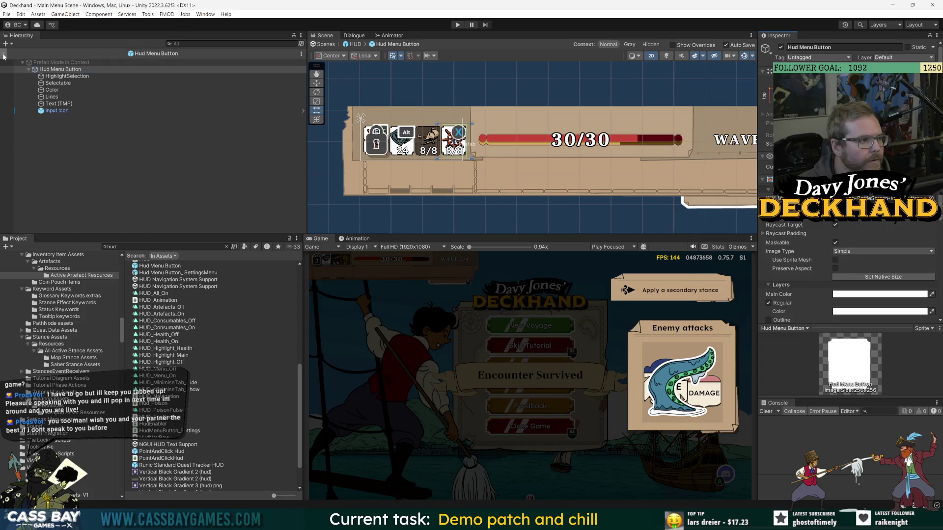
pyautogui.click(59, 180)
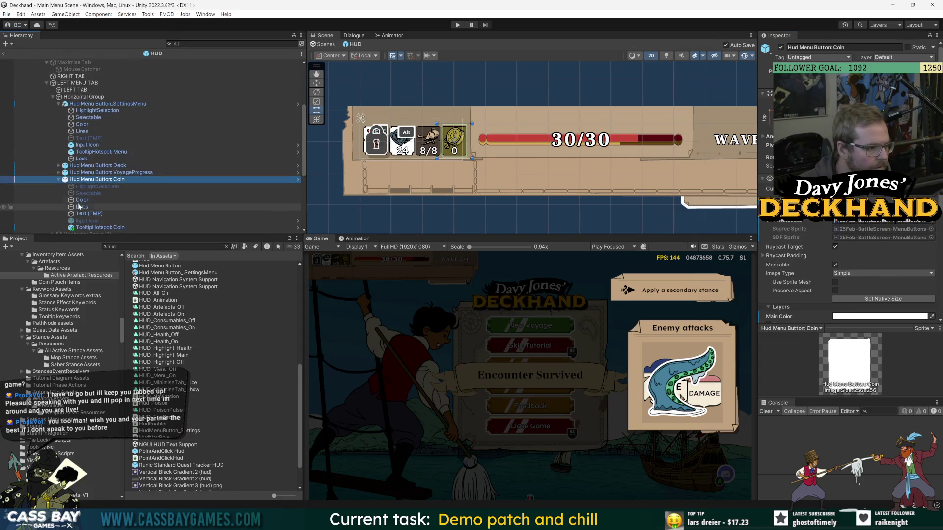
pyautogui.click(82, 199)
# - Tint the Coin button's Color layer cyan with hex 00F4FF
pyautogui.scroll(-5, 807, 249)
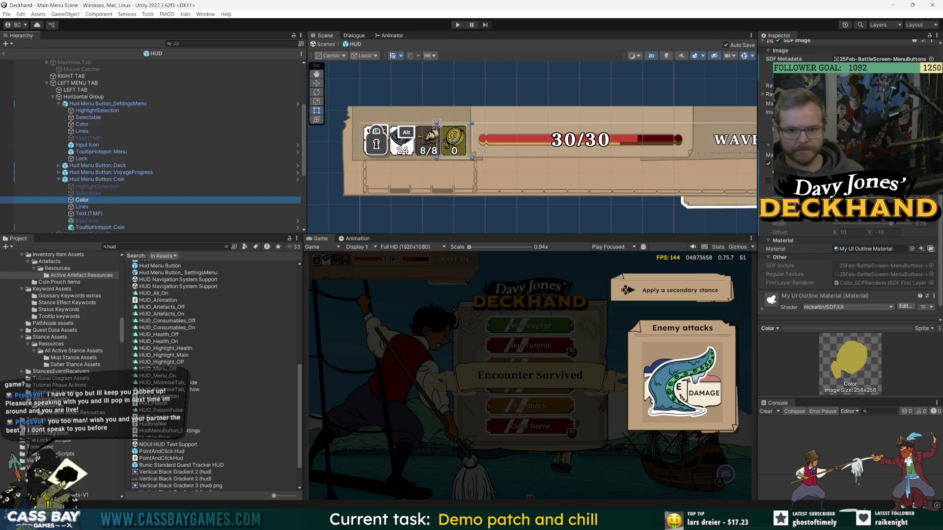
pyautogui.click(884, 76)
pyautogui.click(917, 349)
pyautogui.write('00F4FF')
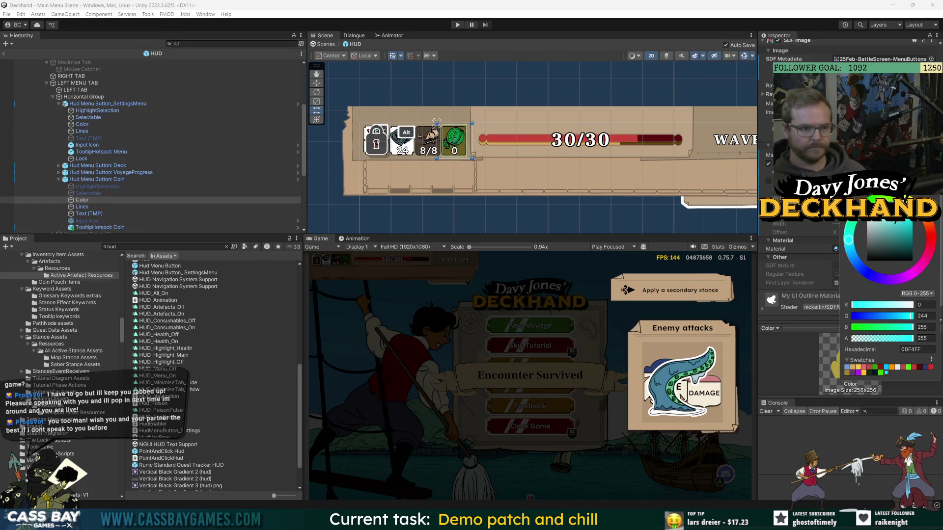
pyautogui.press('Return')
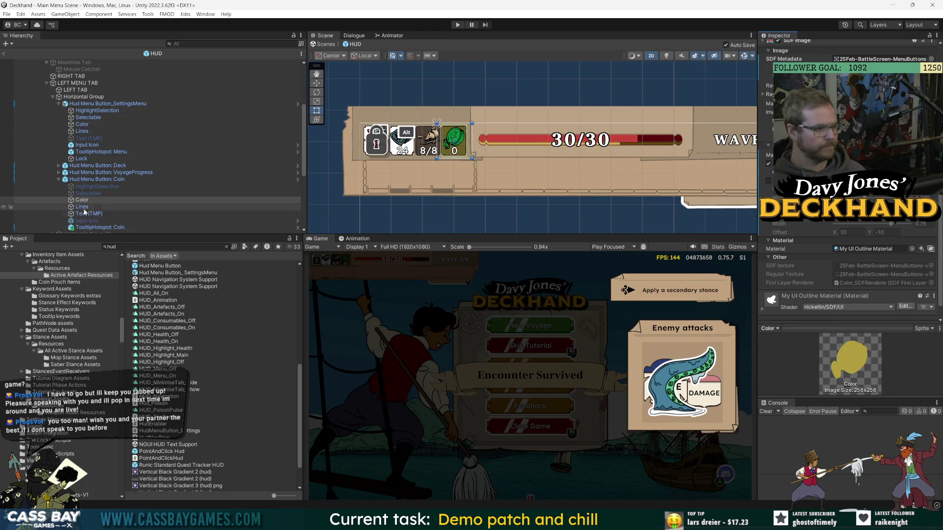
# - Tint the Coin button's icon a deep blue (005DA6) and save the HUD scene
pyautogui.scroll(-2, 107, 220)
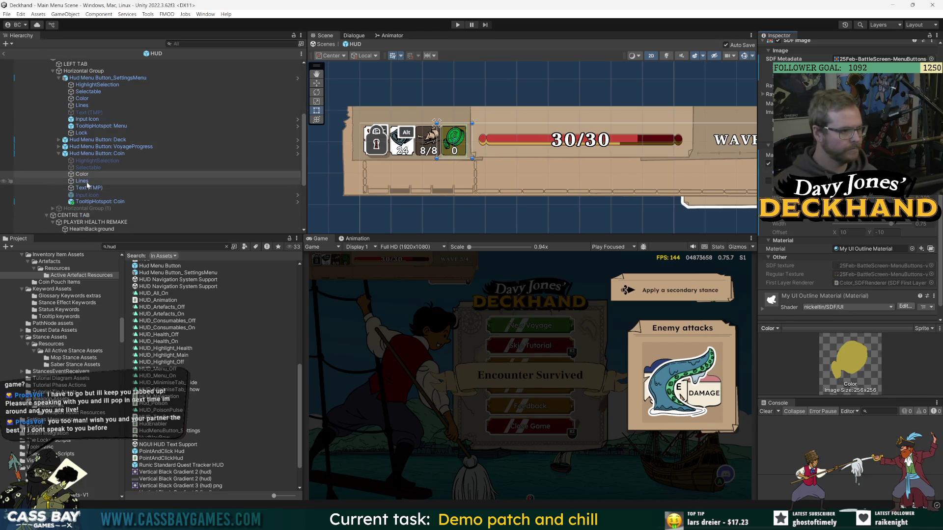
pyautogui.click(101, 154)
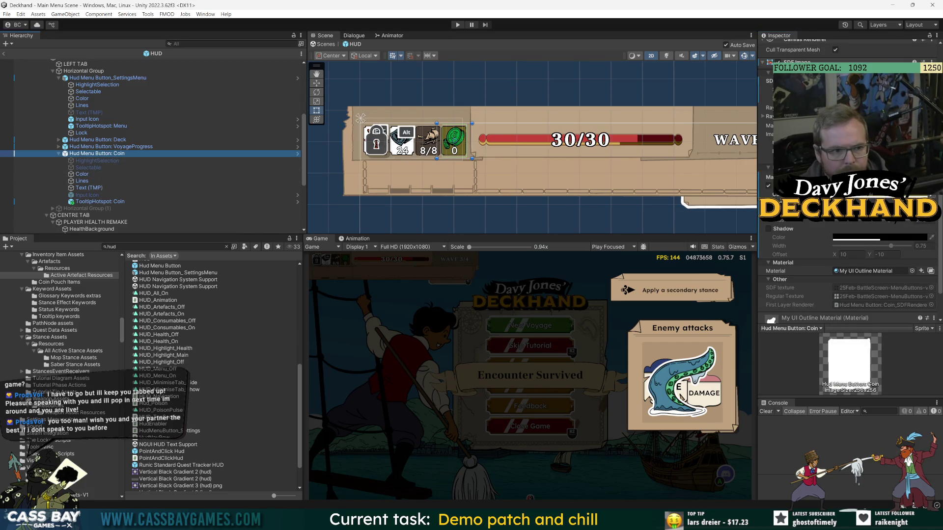
pyautogui.scroll(-1, 849, 221)
pyautogui.click(879, 199)
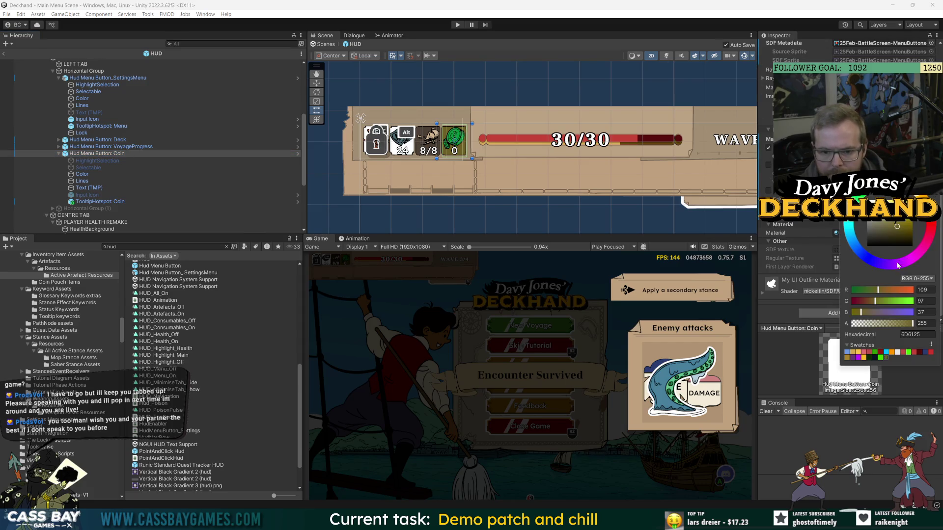
pyautogui.click(887, 354)
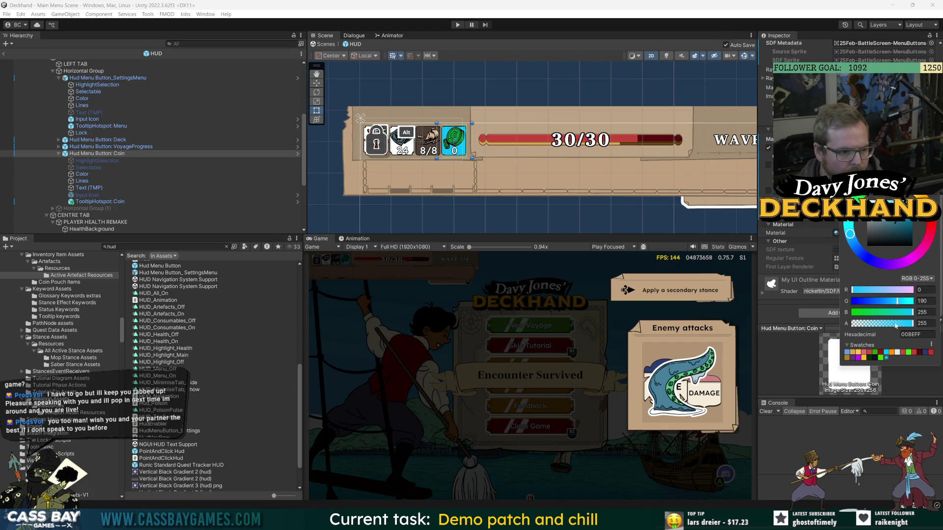
pyautogui.click(887, 226)
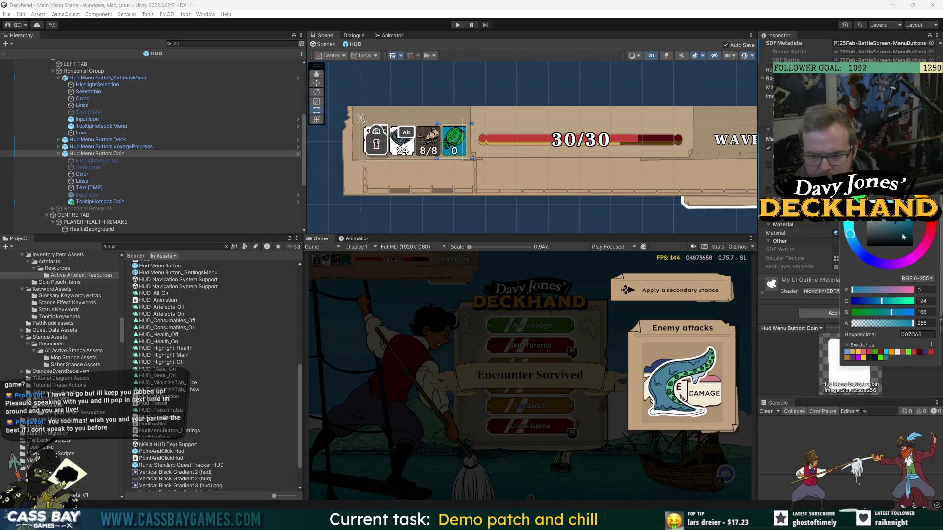
pyautogui.moveTo(851, 234); pyautogui.dragTo(851, 239)
pyautogui.hotkey('ctrl', 's')
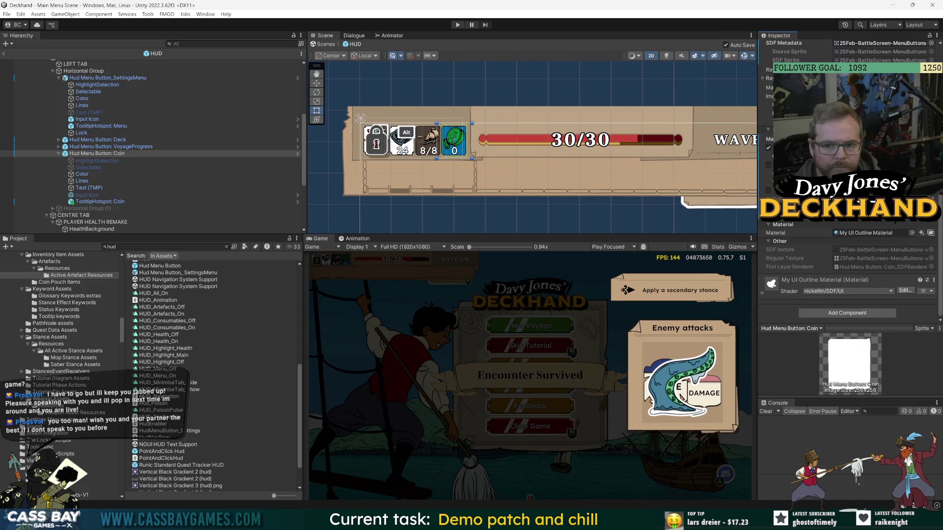
# - Select the Coin button's Color child and search the project assets for souls
pyautogui.click(436, 122)
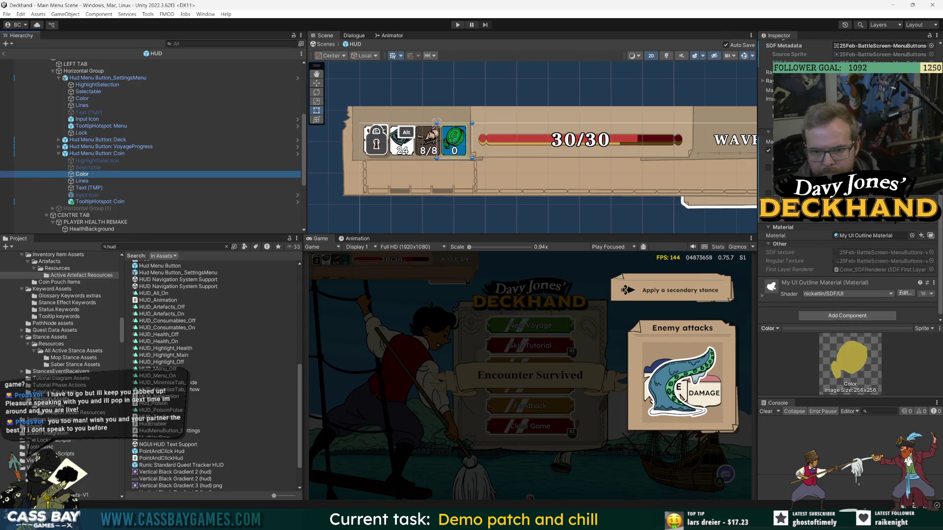
pyautogui.click(162, 247)
pyautogui.write('so')
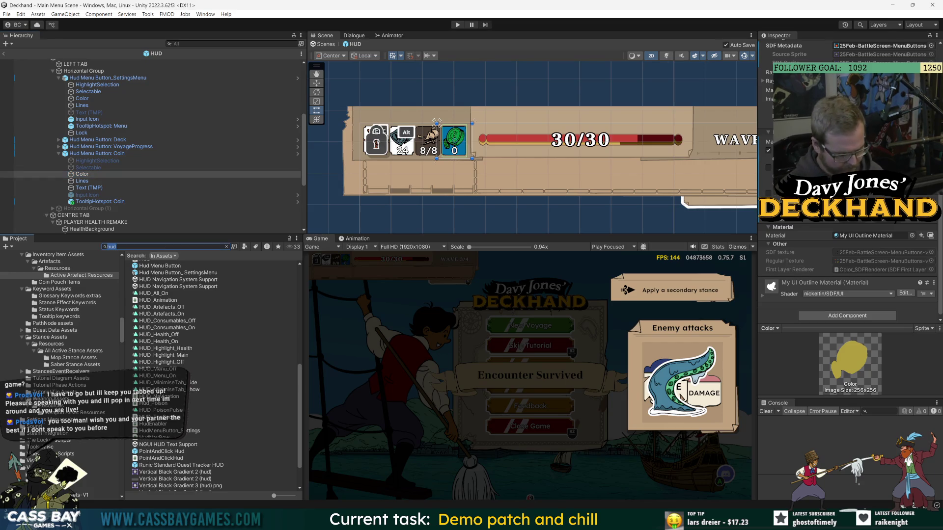
pyautogui.write('uls')
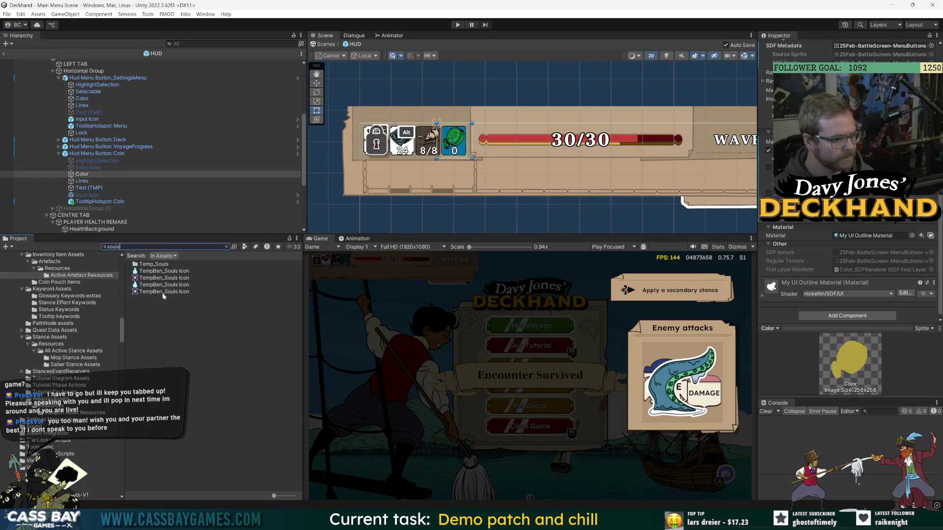
# - Give the TempBen_Souls Icon texture a 512 max size, normal quality and crunch compression
pyautogui.click(168, 272)
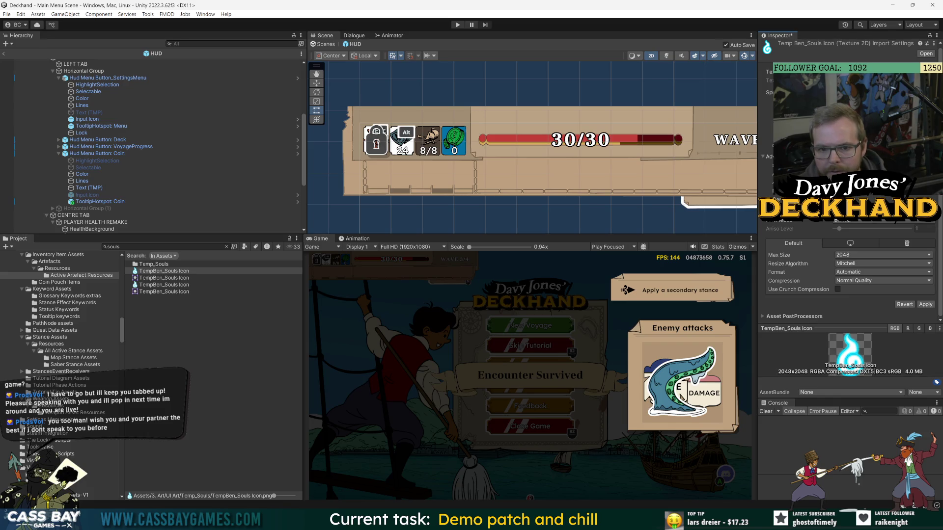
pyautogui.scroll(2, 850, 270)
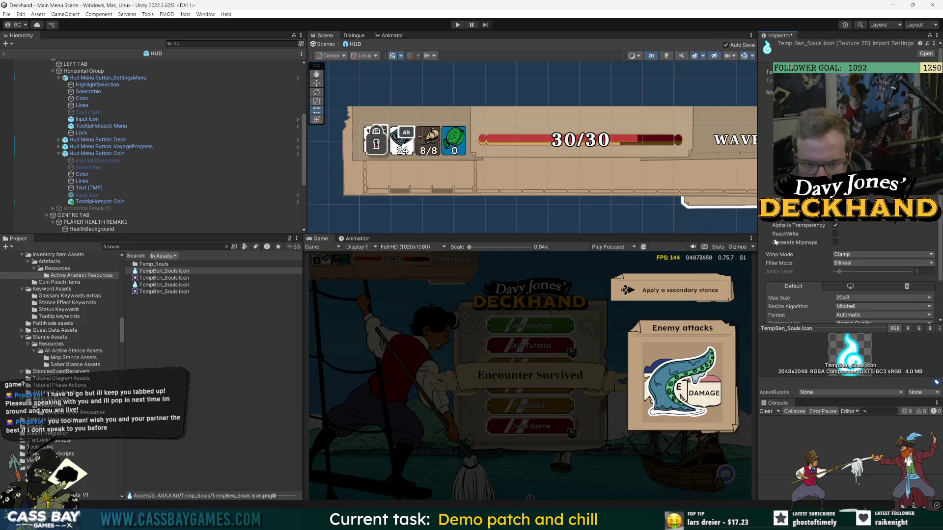
pyautogui.scroll(-2, 810, 266)
pyautogui.click(879, 255)
pyautogui.click(853, 301)
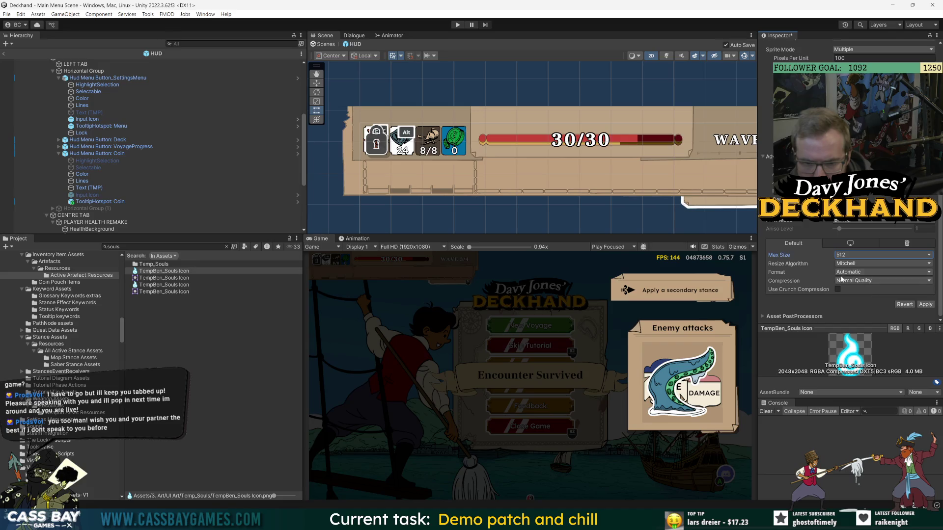
pyautogui.click(858, 283)
pyautogui.click(802, 304)
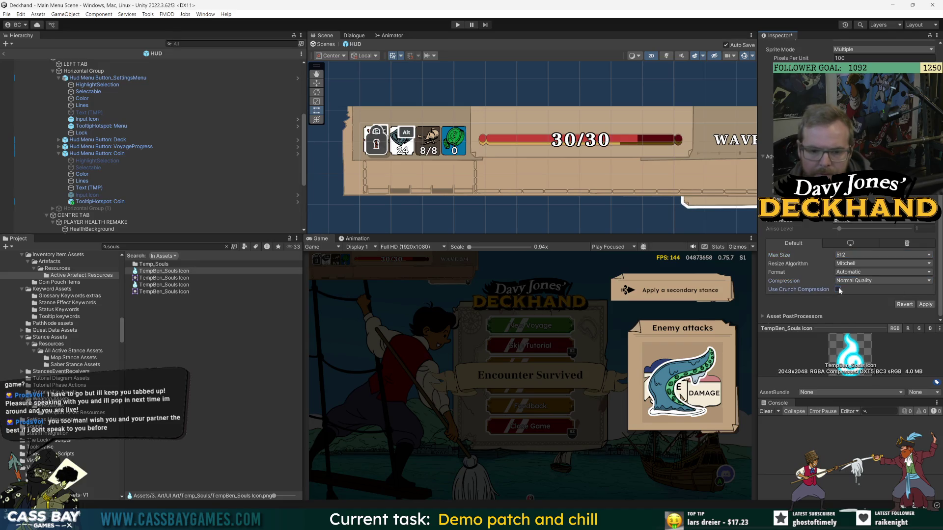
pyautogui.click(838, 289)
# - Apply the import settings and bring up the Sprite Editor's slicing options
pyautogui.click(830, 113)
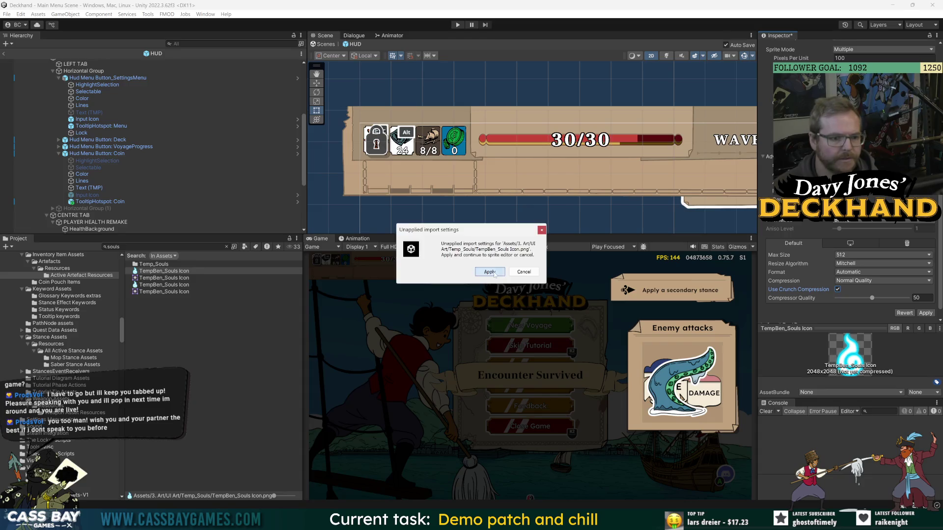
pyautogui.click(489, 273)
pyautogui.click(48, 24)
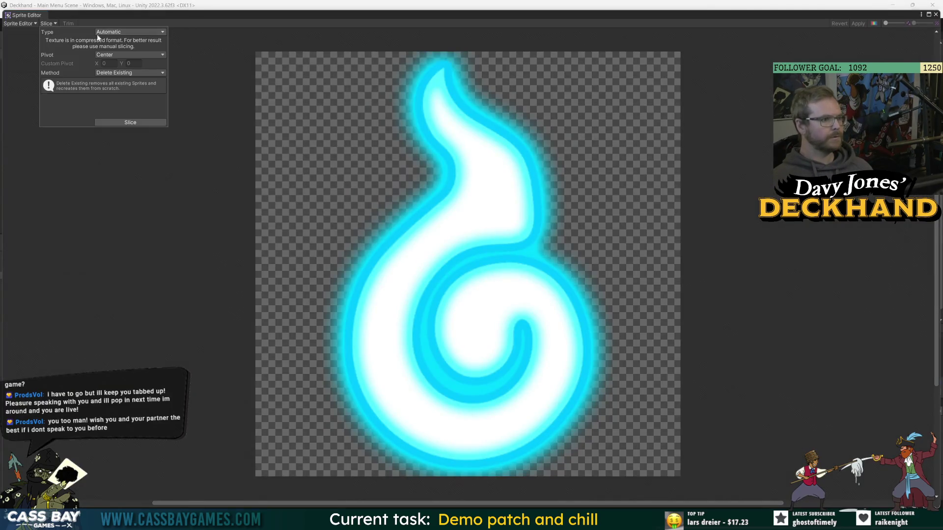
# - Slice the souls icon sprite using Grid By Cell Size at 512 x 512 pixels
pyautogui.click(129, 32)
pyautogui.click(116, 44)
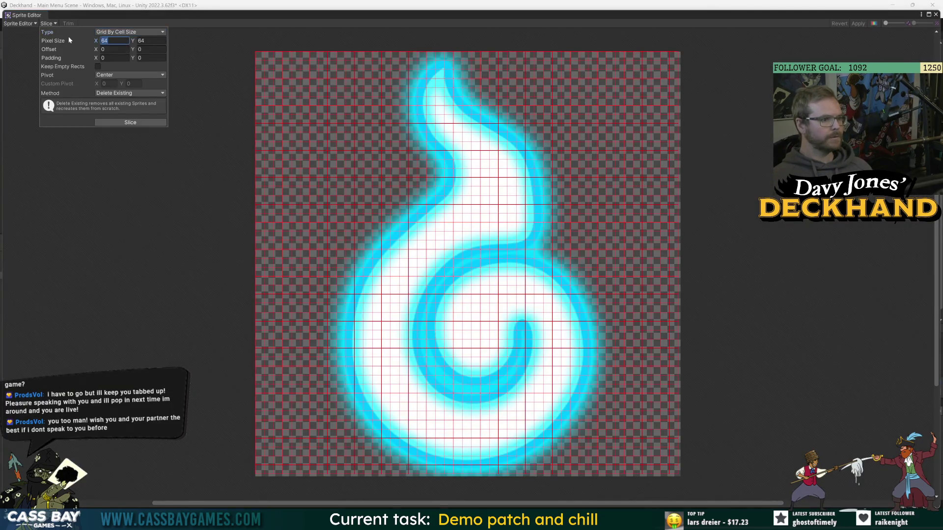
pyautogui.write('512')
pyautogui.press('Tab')
pyautogui.write('512')
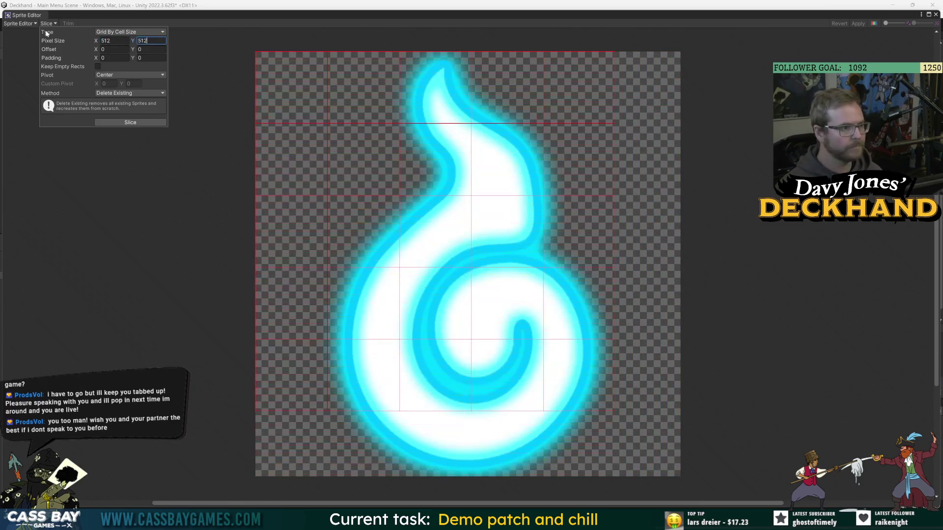
pyautogui.click(130, 123)
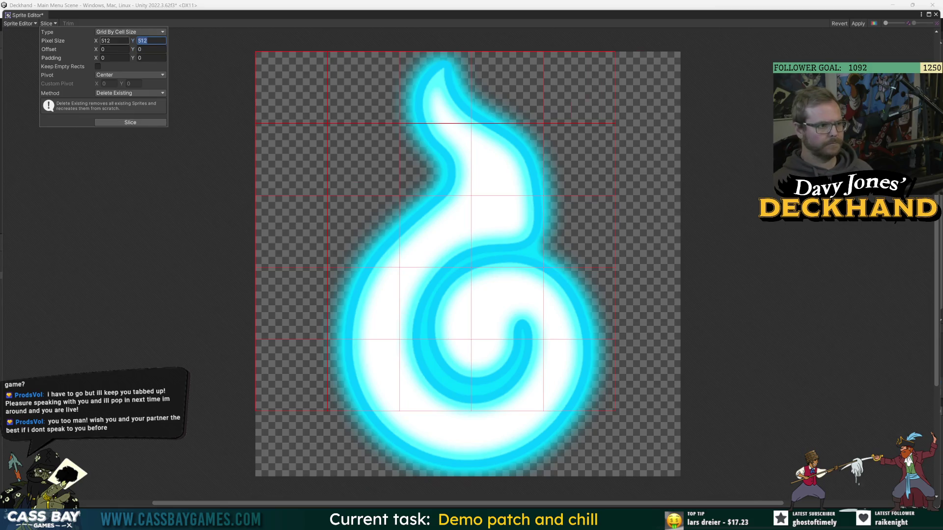
# - Correct a mistyped 10000 cell width back to 512, then switch to Photoshop
pyautogui.click(104, 39)
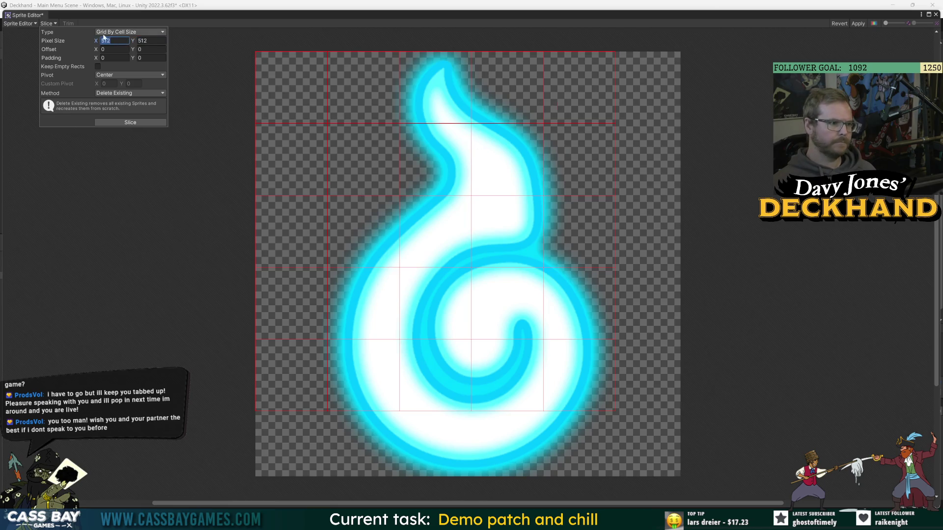
pyautogui.write('10000')
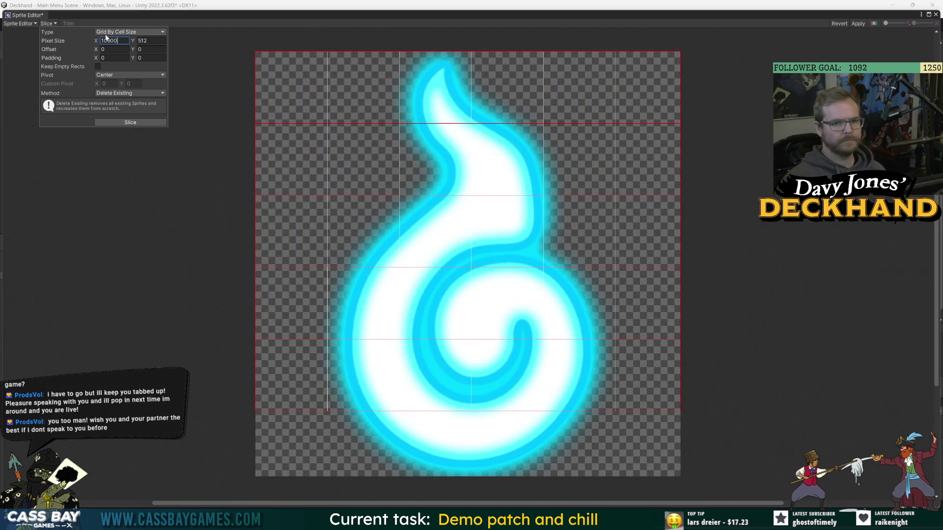
pyautogui.press('BackSpace')
pyautogui.press('BackSpace')
pyautogui.press('BackSpace')
pyautogui.write('512')
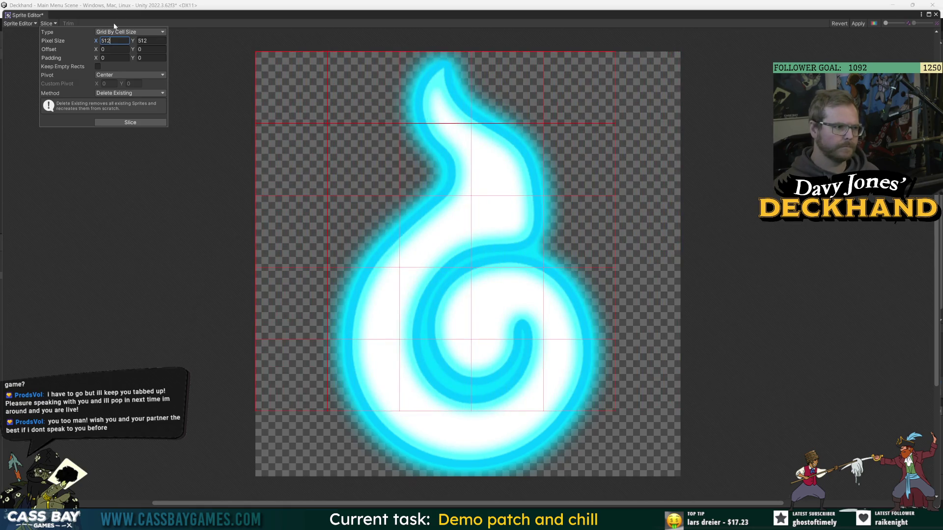
pyautogui.hotkey('alt', 'Tab')
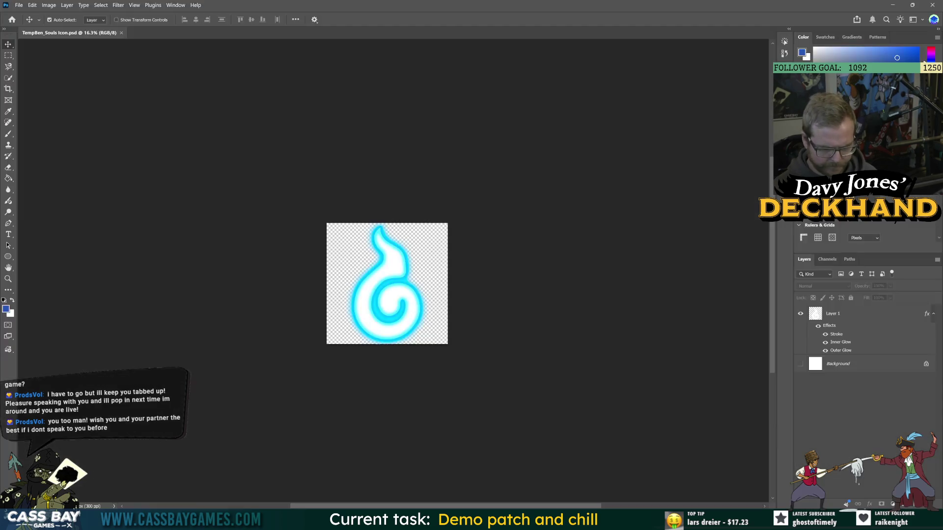
# - Open the Canvas Size dialog and cancel it without changes
pyautogui.click(49, 4)
pyautogui.click(61, 80)
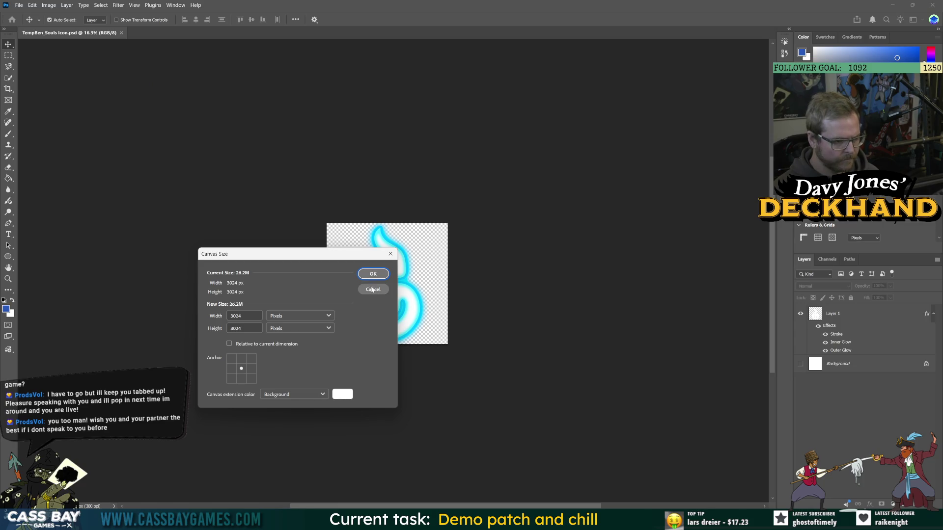
pyautogui.click(373, 290)
# - Resample the image in Image Size to a custom 512 x 512 pixels
pyautogui.click(49, 5)
pyautogui.click(61, 68)
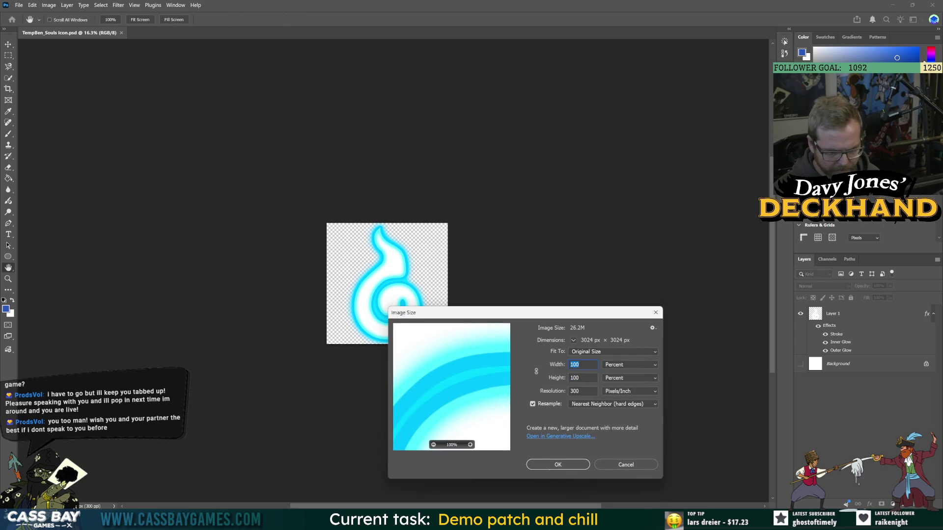
pyautogui.click(586, 354)
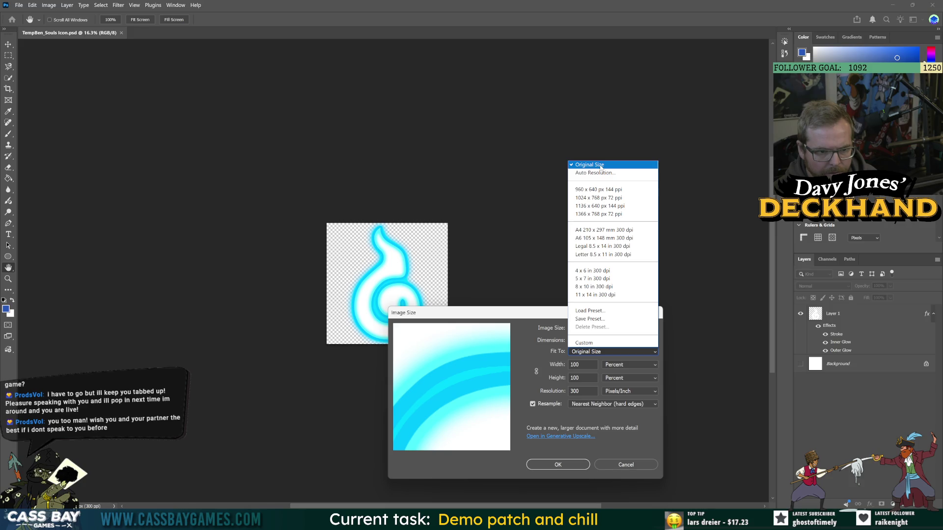
pyautogui.click(584, 342)
pyautogui.click(607, 370)
pyautogui.click(614, 372)
pyautogui.write('512')
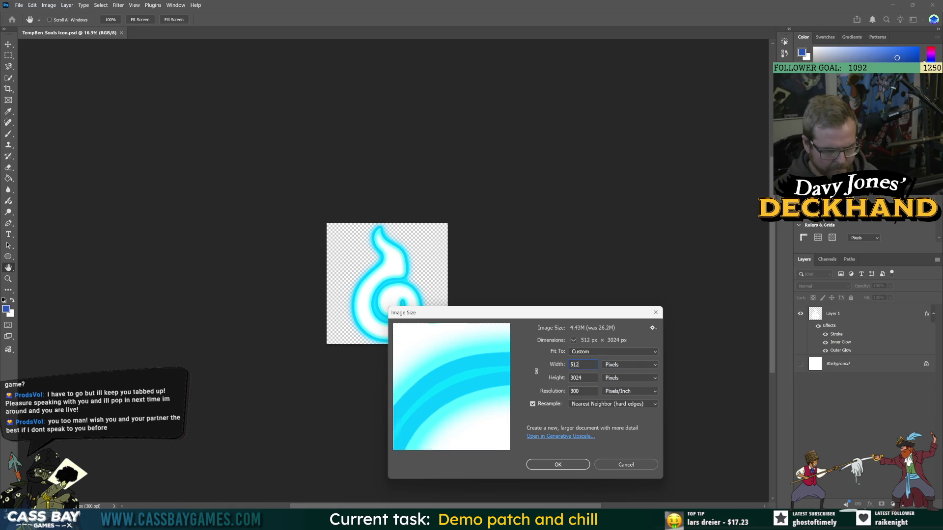
pyautogui.press('Tab')
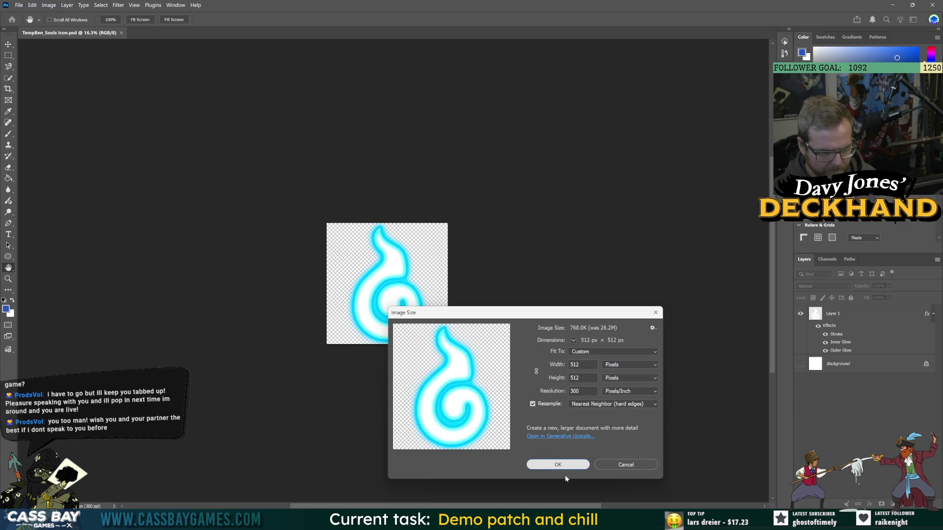
pyautogui.click(579, 466)
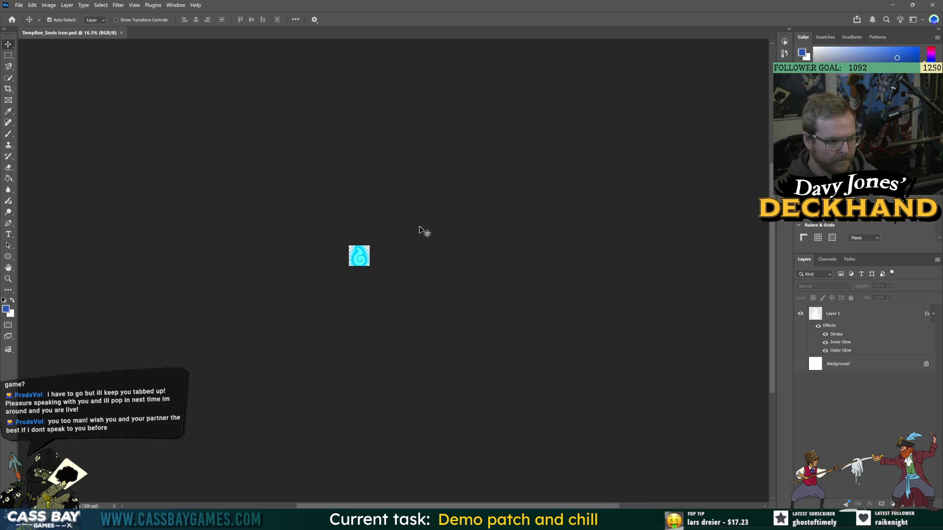
pyautogui.scroll(8, 330, 250)
# - Tighten Layer 1's effects: stroke 54 to 18 px, smaller inner glow, outer glow 26% spread, 51 px
pyautogui.click(322, 240)
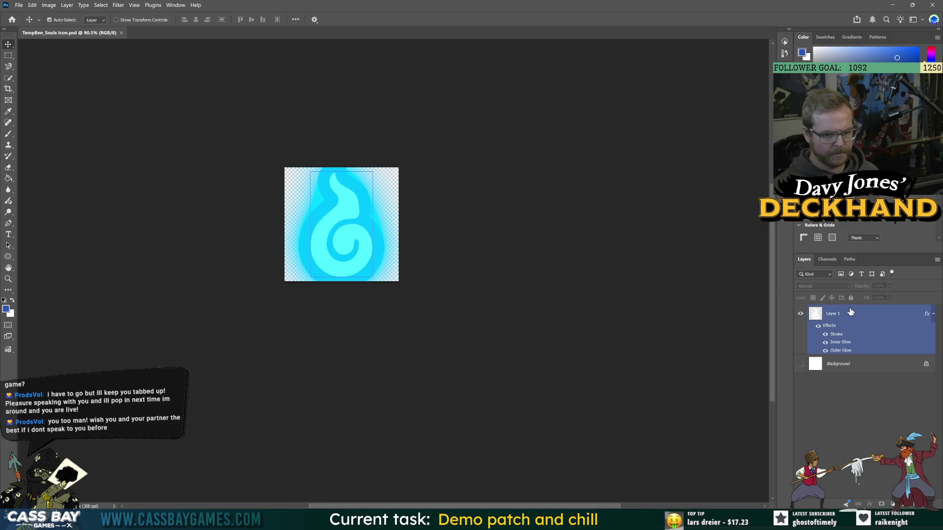
pyautogui.doubleClick(831, 333)
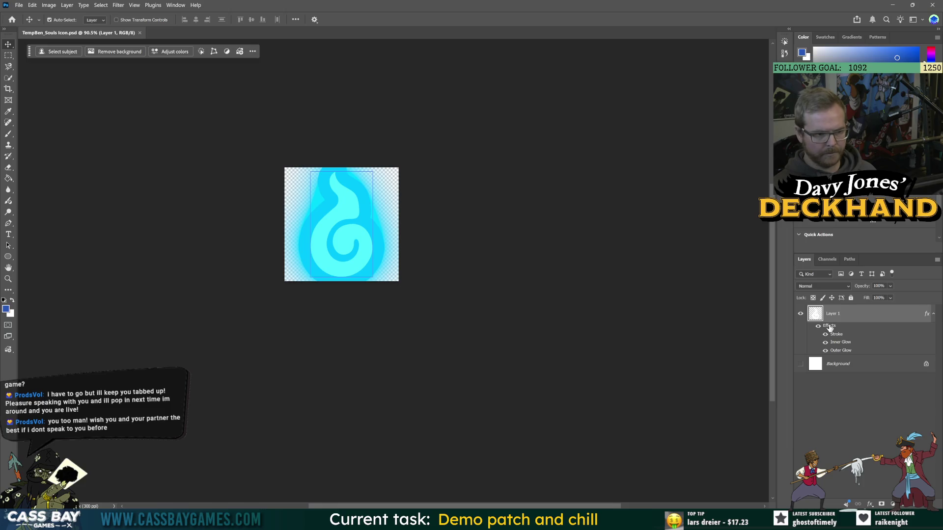
pyautogui.moveTo(252, 179); pyautogui.dragTo(638, 238)
pyautogui.click(457, 320)
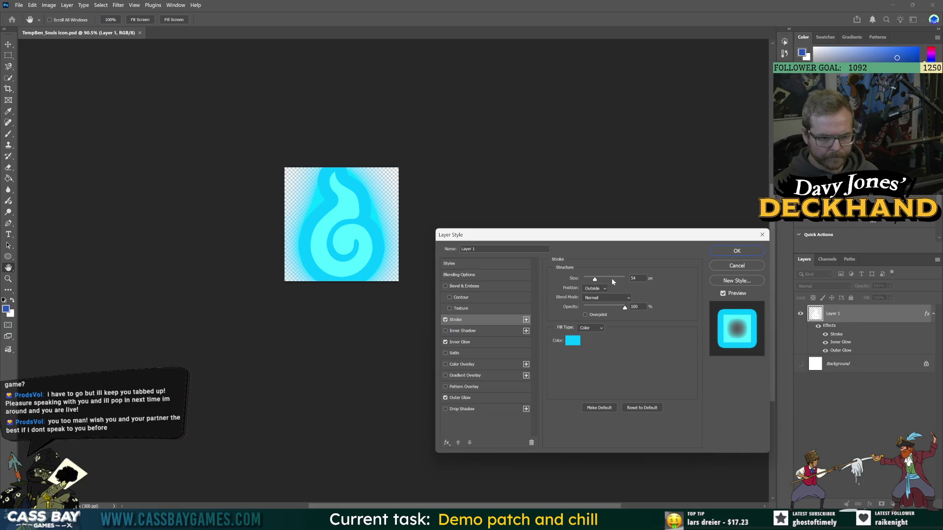
pyautogui.moveTo(594, 281); pyautogui.dragTo(590, 282)
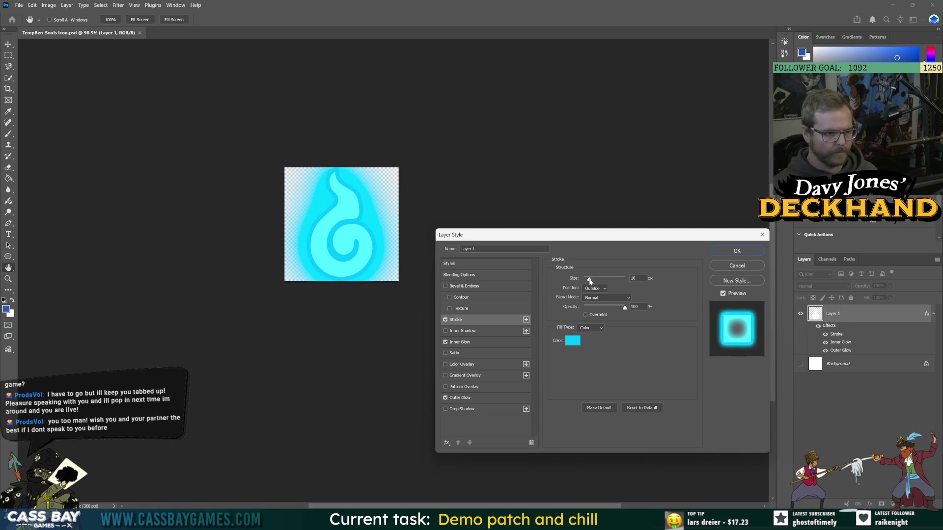
pyautogui.click(467, 343)
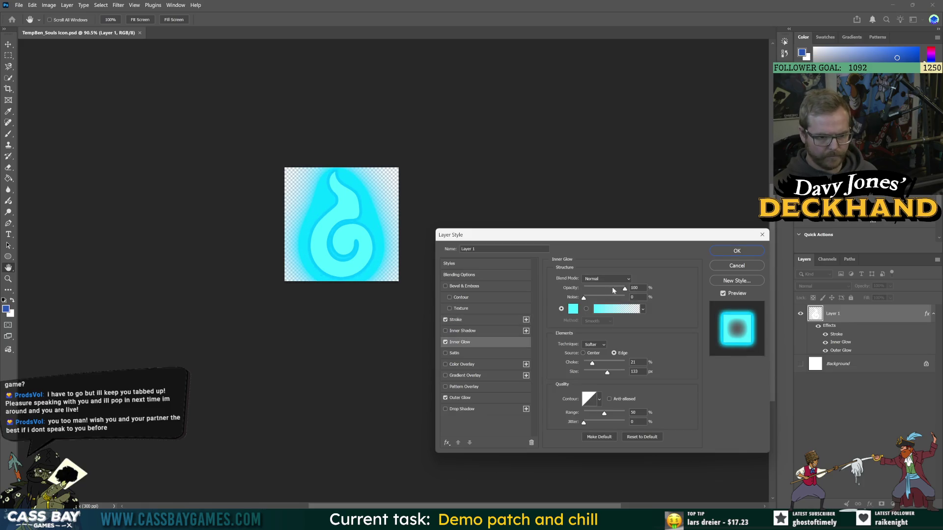
pyautogui.moveTo(609, 375)
pyautogui.mouseDown()
pyautogui.moveTo(584, 364)
pyautogui.moveTo(591, 374)
pyautogui.mouseUp()
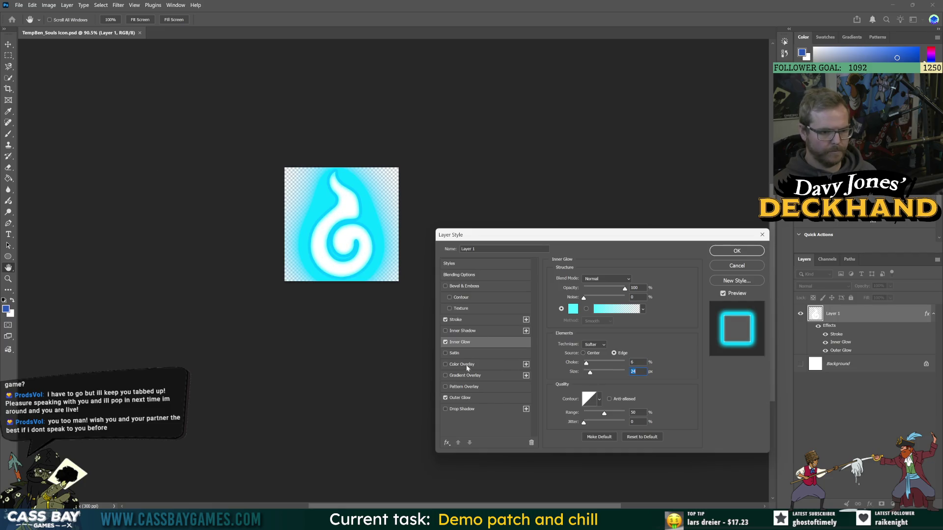
pyautogui.click(460, 398)
pyautogui.moveTo(589, 353)
pyautogui.mouseDown()
pyautogui.moveTo(606, 364)
pyautogui.moveTo(595, 356)
pyautogui.mouseUp()
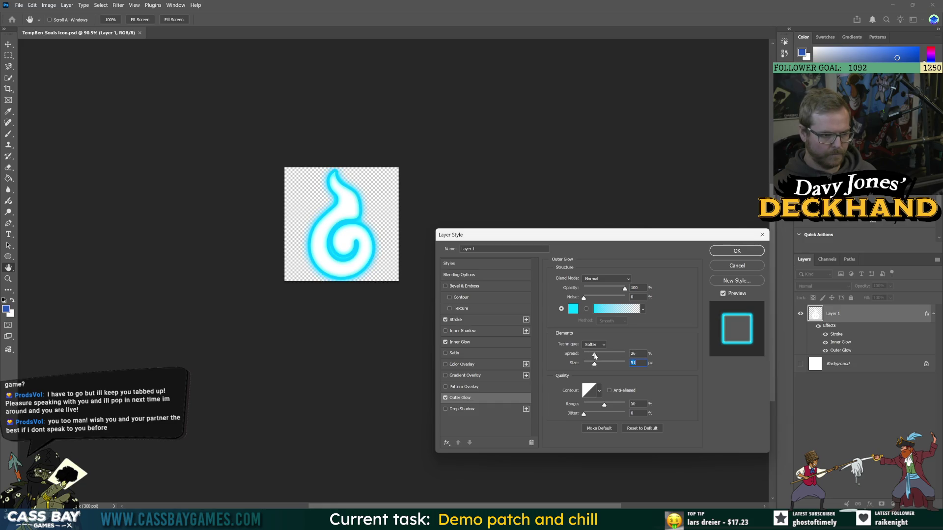
pyautogui.click(754, 253)
# - Quick Export the icon as PNG, replacing the existing souls icon file, and return to Unity
pyautogui.click(18, 5)
pyautogui.moveTo(50, 149)
pyautogui.click(172, 150)
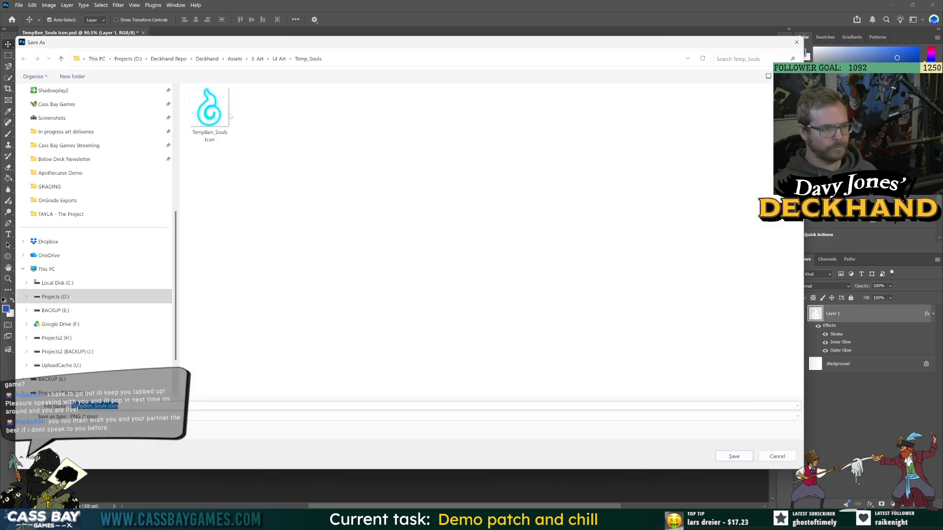
pyautogui.doubleClick(229, 116)
pyautogui.click(494, 264)
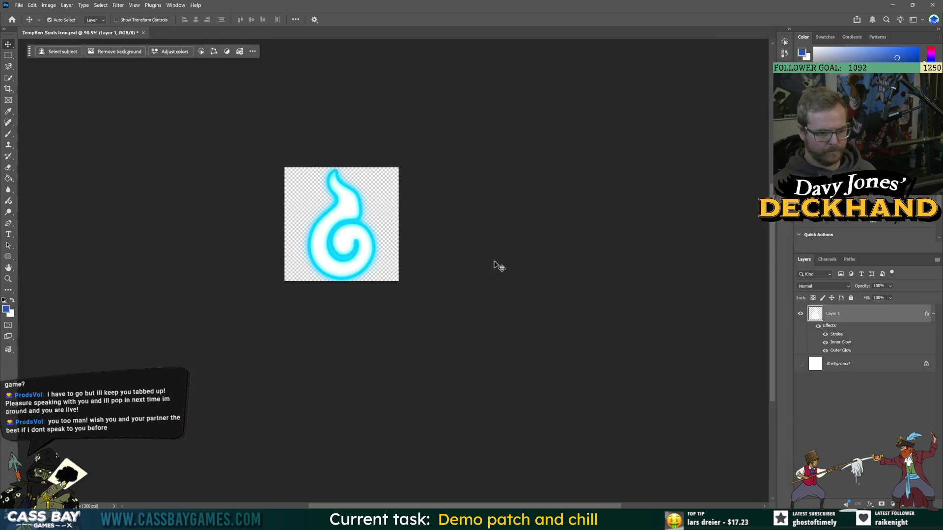
pyautogui.hotkey('alt', 'Tab')
# - Apply the pending import, slice the updated swirl on a 512×512 cell grid, and close the Sprite Editor
pyautogui.click(497, 274)
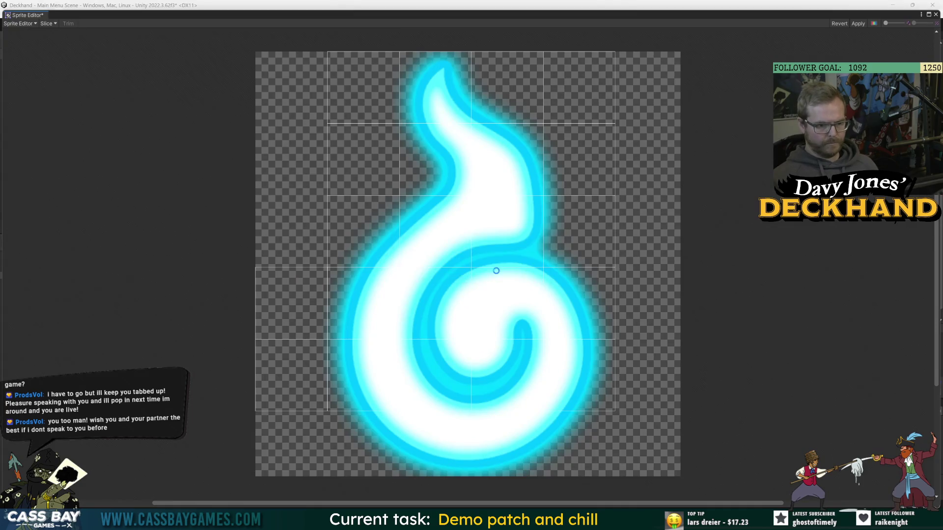
pyautogui.click(48, 24)
pyautogui.click(118, 39)
pyautogui.press('Tab')
pyautogui.click(133, 123)
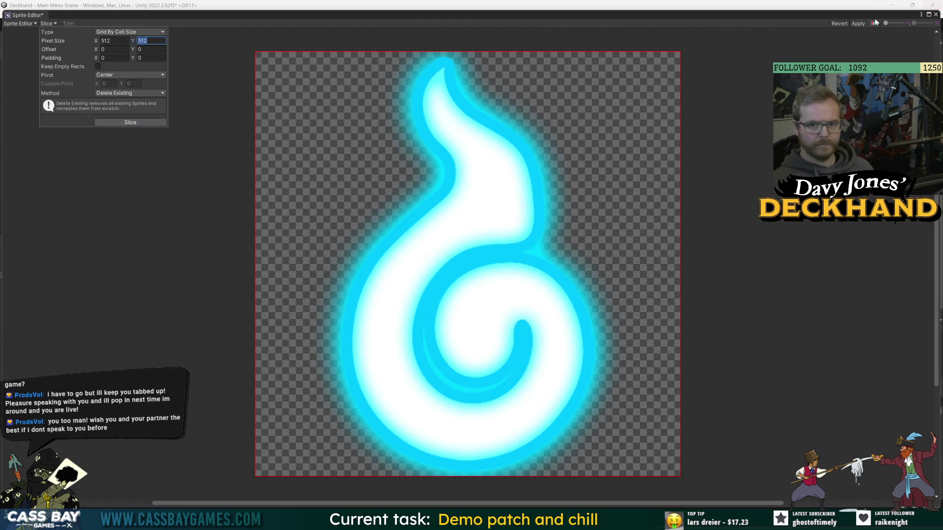
pyautogui.click(936, 15)
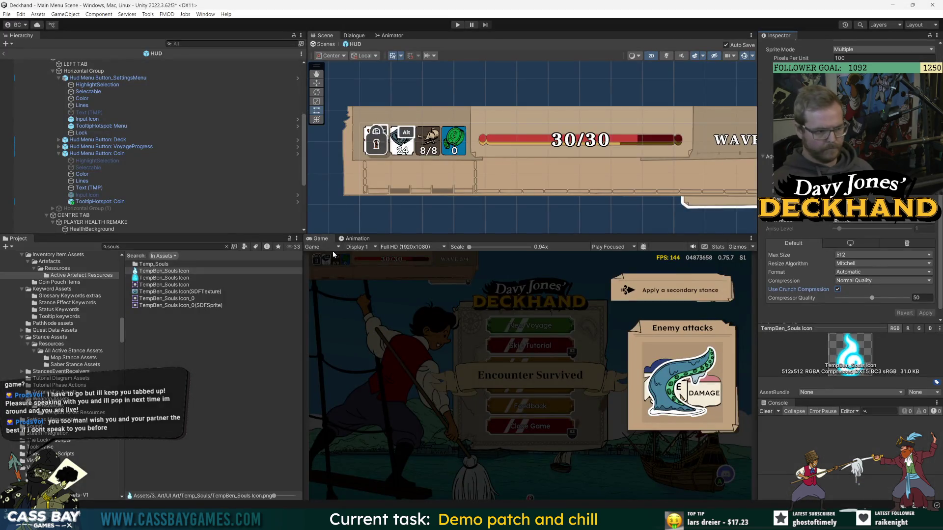
# - Assign the TempBen_Souls Icon sprite to the Coin button's Color image
pyautogui.click(102, 153)
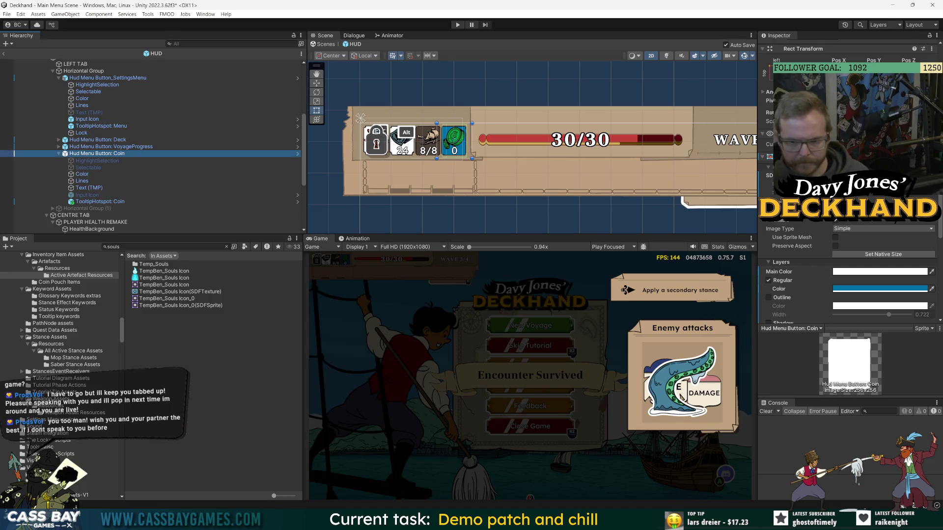
pyautogui.click(82, 175)
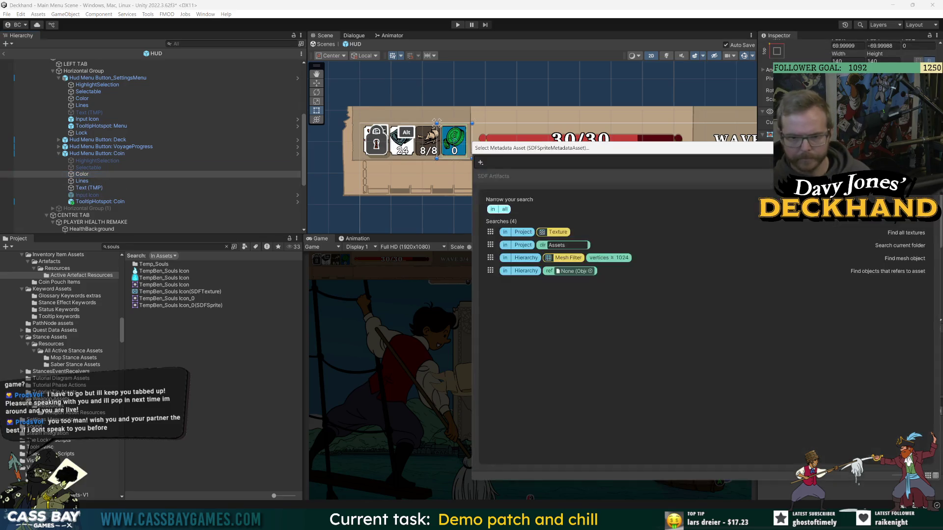
pyautogui.write('soul')
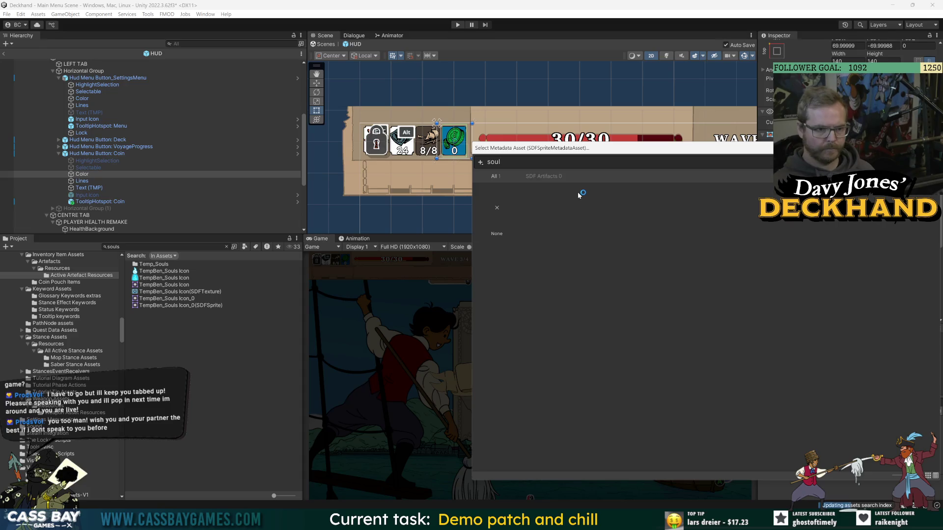
pyautogui.moveTo(563, 146); pyautogui.dragTo(409, 132)
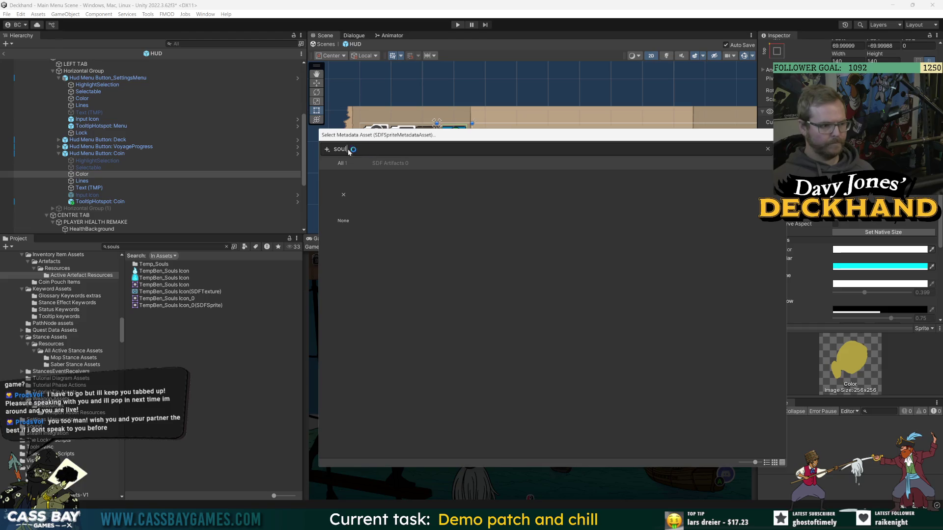
pyautogui.press('BackSpace')
pyautogui.press('BackSpace')
pyautogui.press('BackSpace')
pyautogui.write('temp')
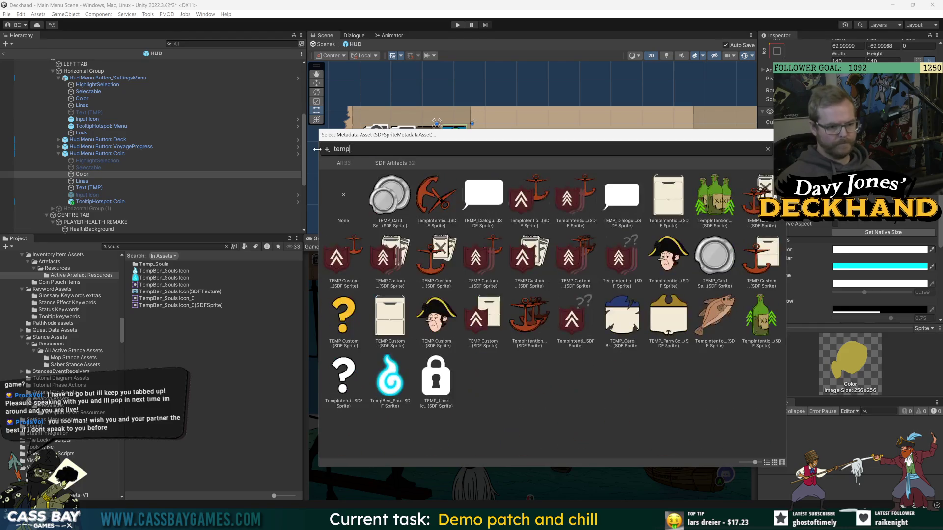
pyautogui.click(388, 376)
pyautogui.doubleClick(386, 375)
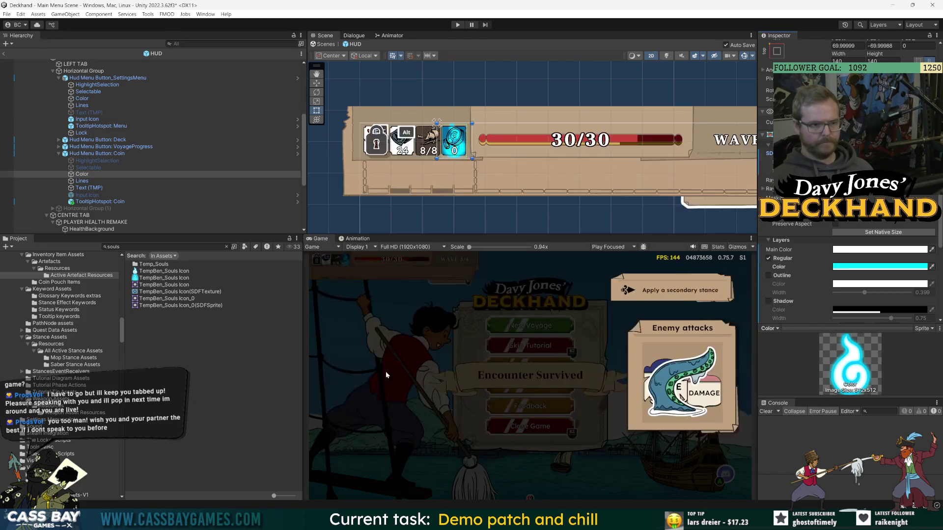
# - Assign the TempBen_Souls Icon sprite to the Coin button's Lines image as well
pyautogui.click(82, 181)
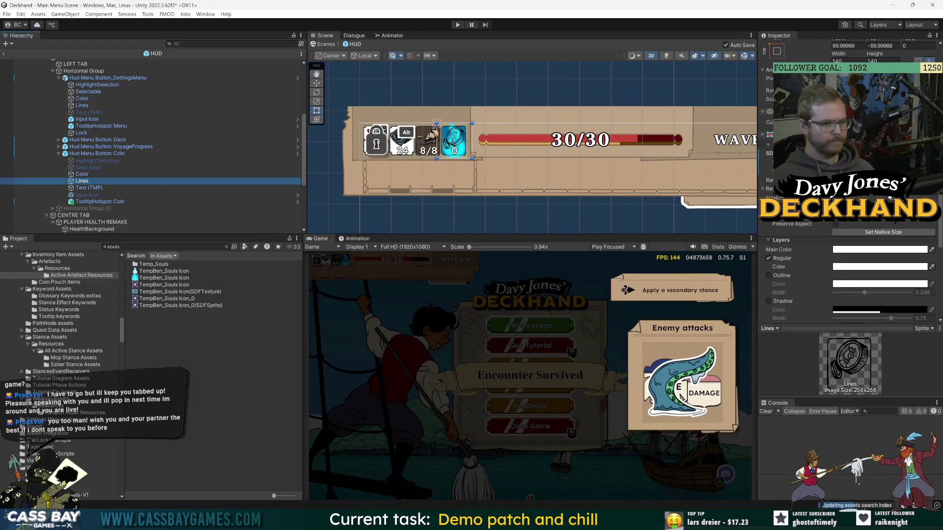
pyautogui.click(932, 153)
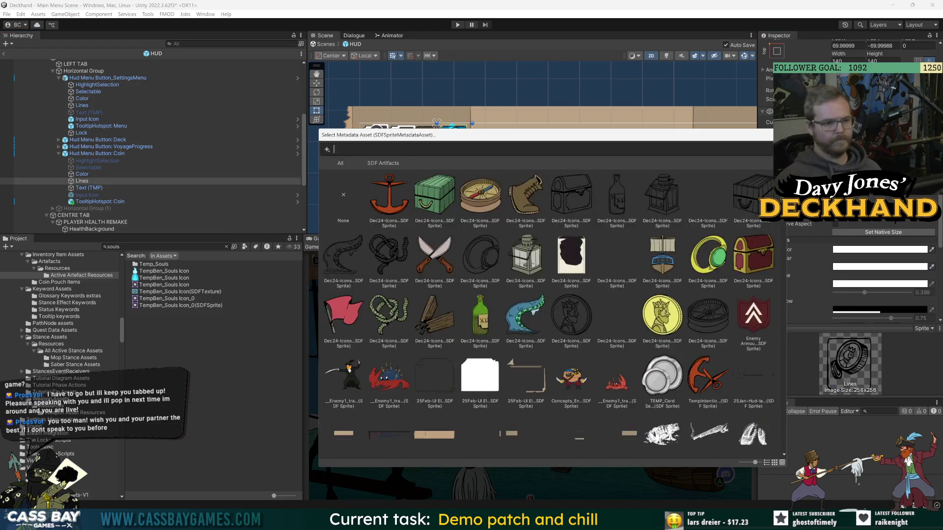
pyautogui.write('temp')
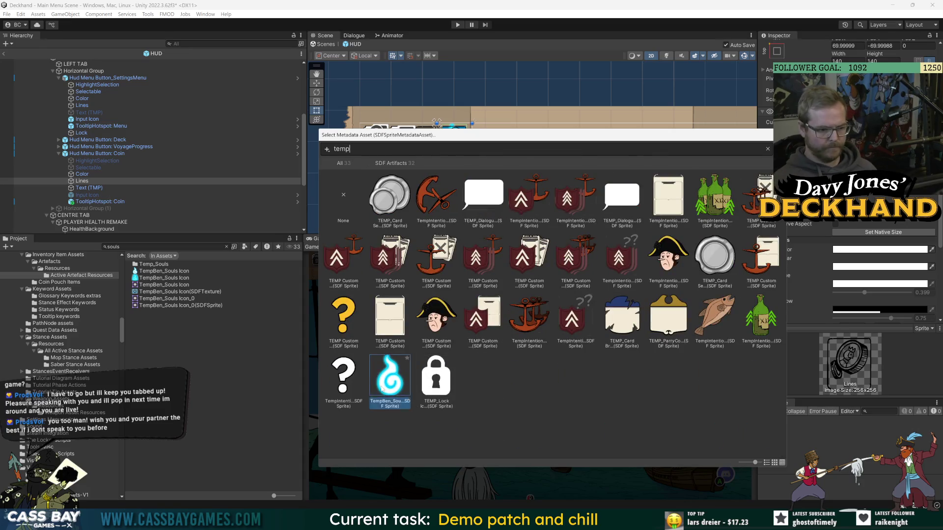
pyautogui.doubleClick(385, 391)
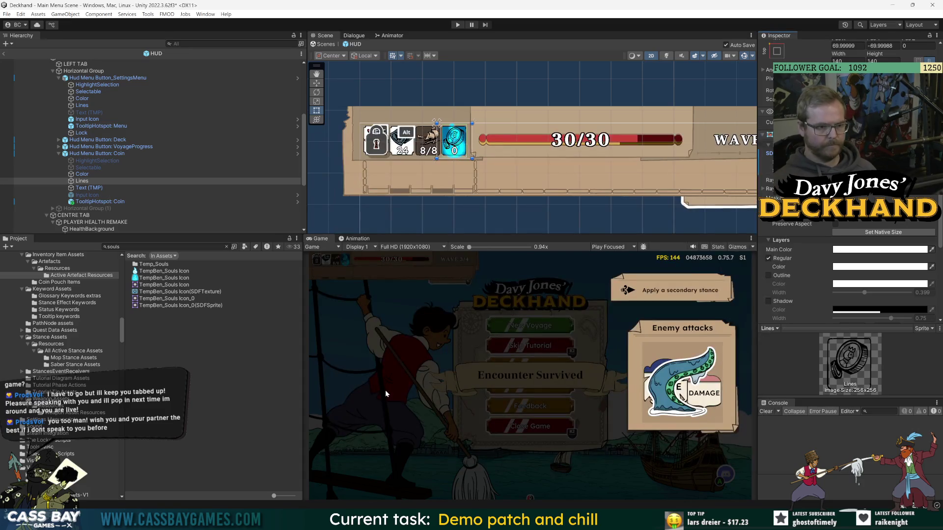
pyautogui.click(85, 182)
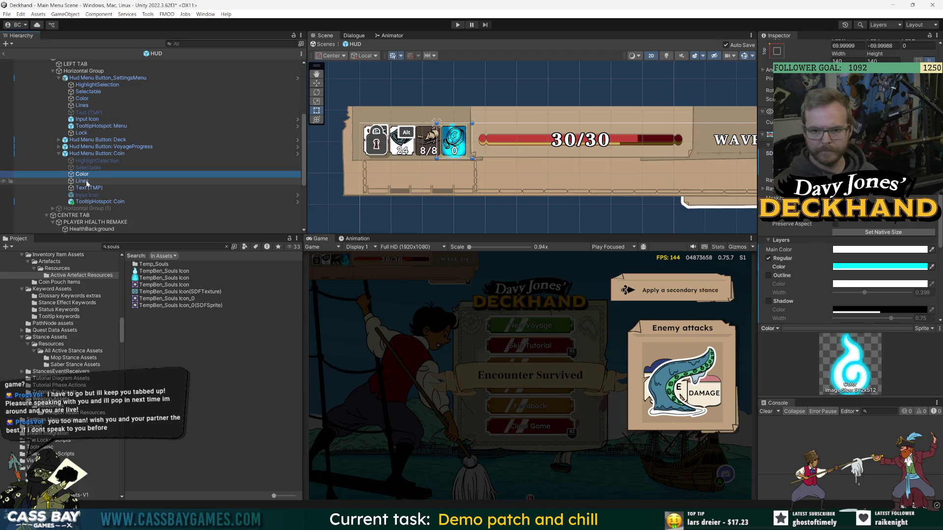
pyautogui.click(931, 197)
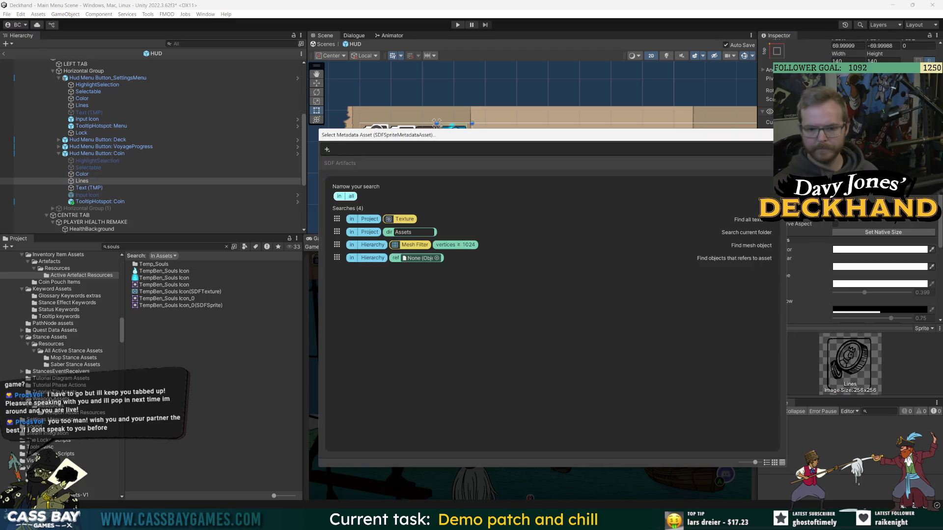
pyautogui.click(385, 379)
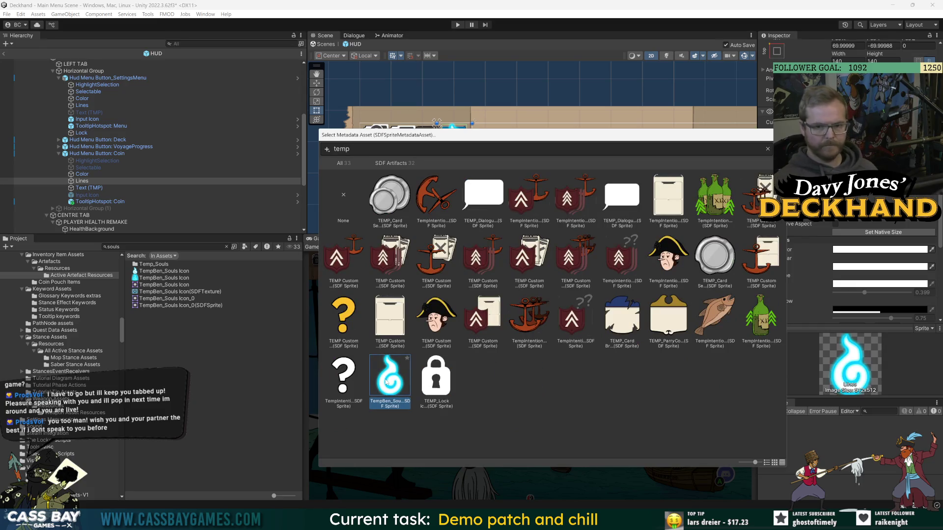
pyautogui.doubleClick(386, 379)
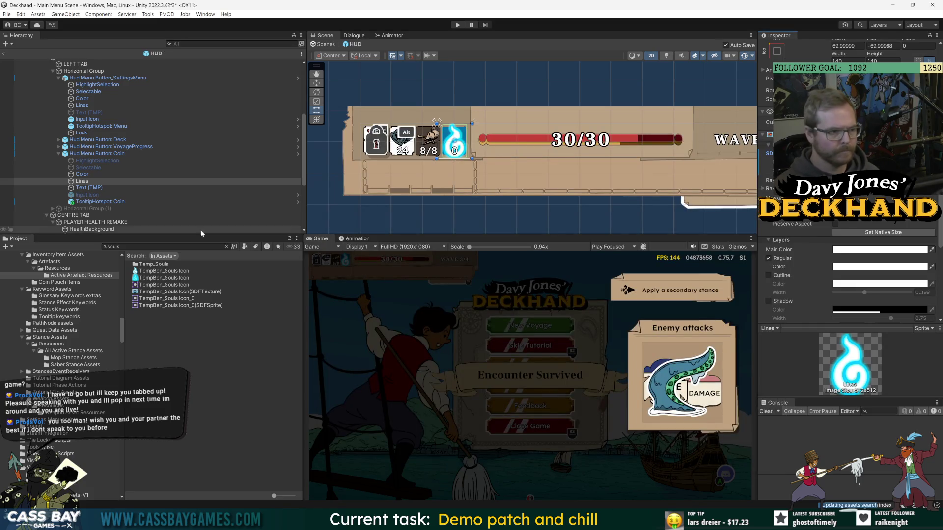
pyautogui.click(159, 91)
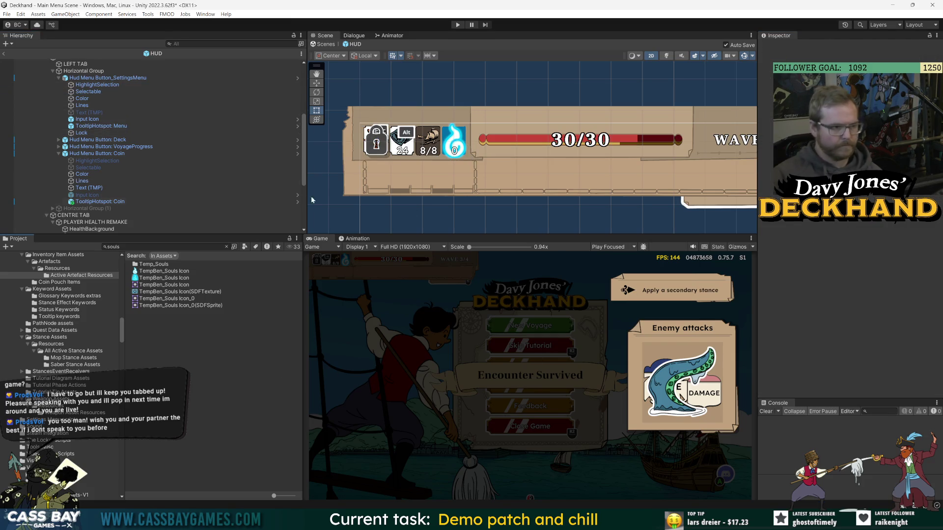
pyautogui.click(99, 154)
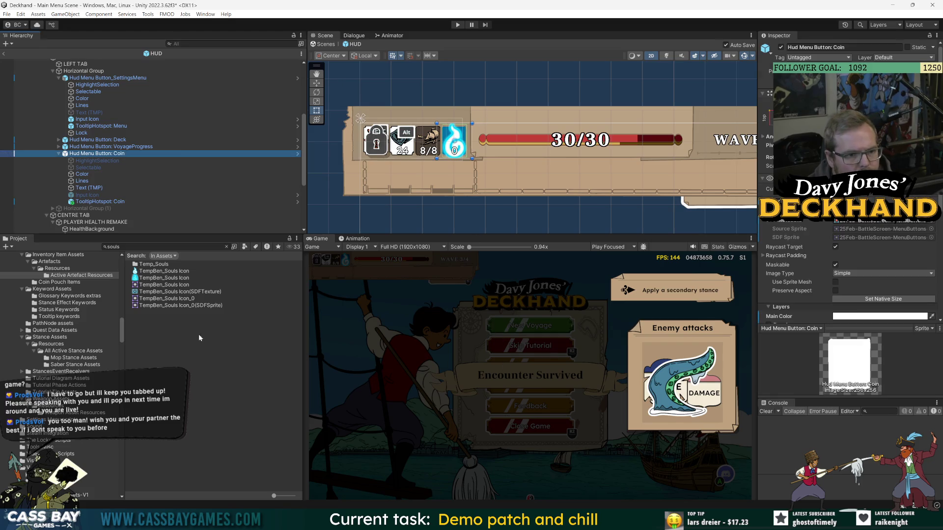
# - Drag the Scene/Game divider up to give the Game view more room
pyautogui.scroll(-5, 147, 147)
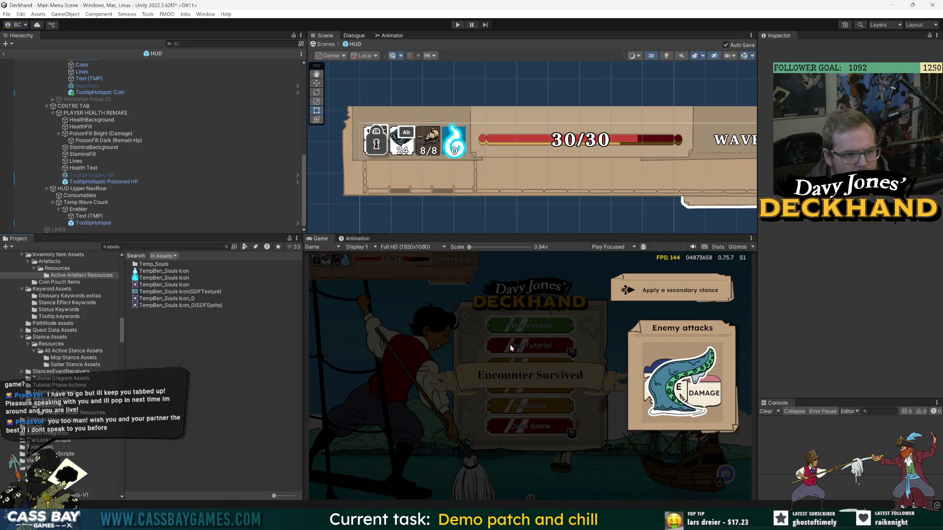
pyautogui.scroll(4, 118, 115)
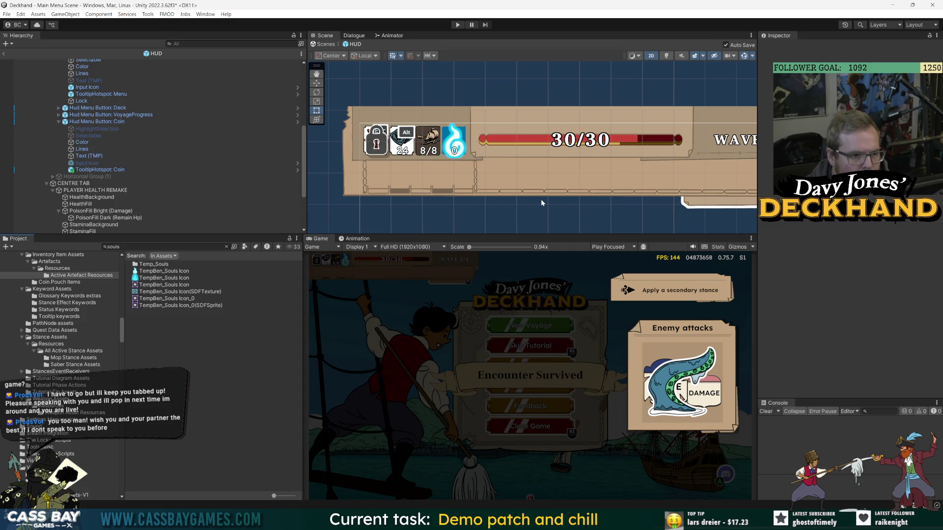
pyautogui.scroll(-3, 545, 194)
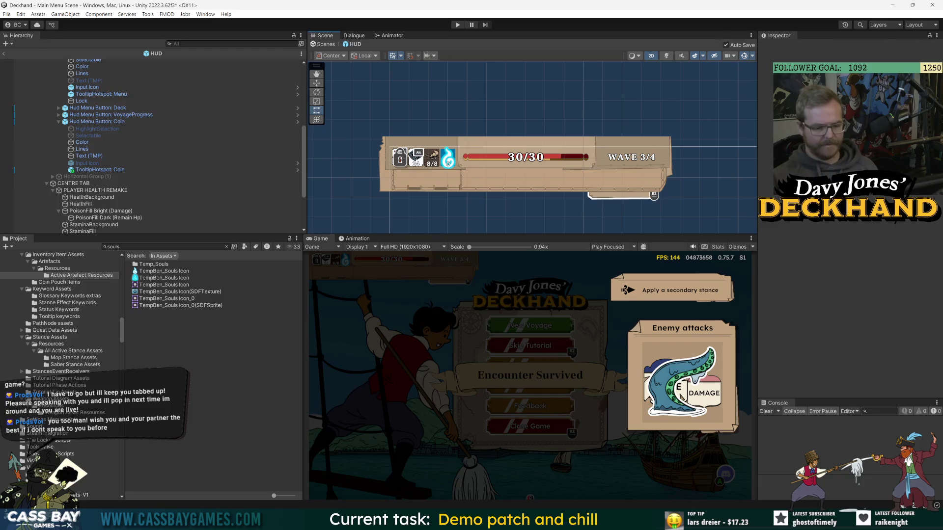
pyautogui.moveTo(634, 521)
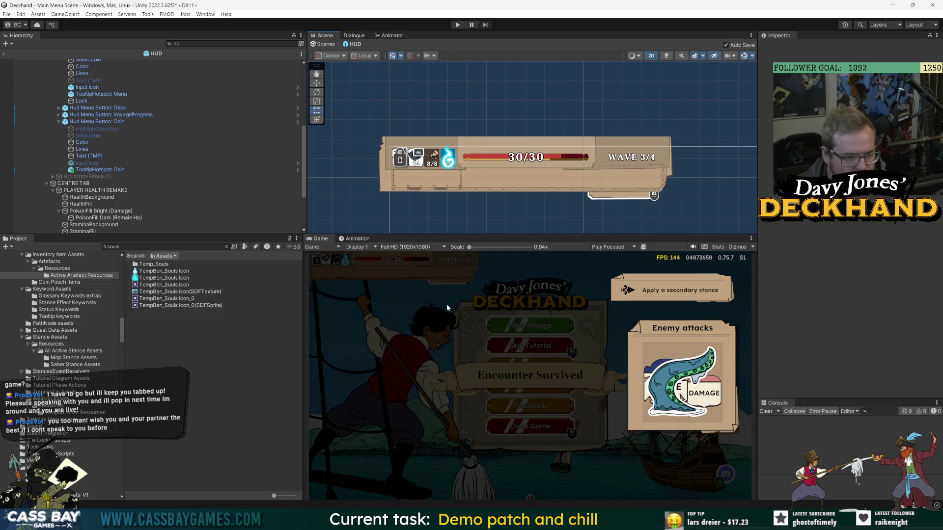
pyautogui.moveTo(527, 235); pyautogui.dragTo(522, 203)
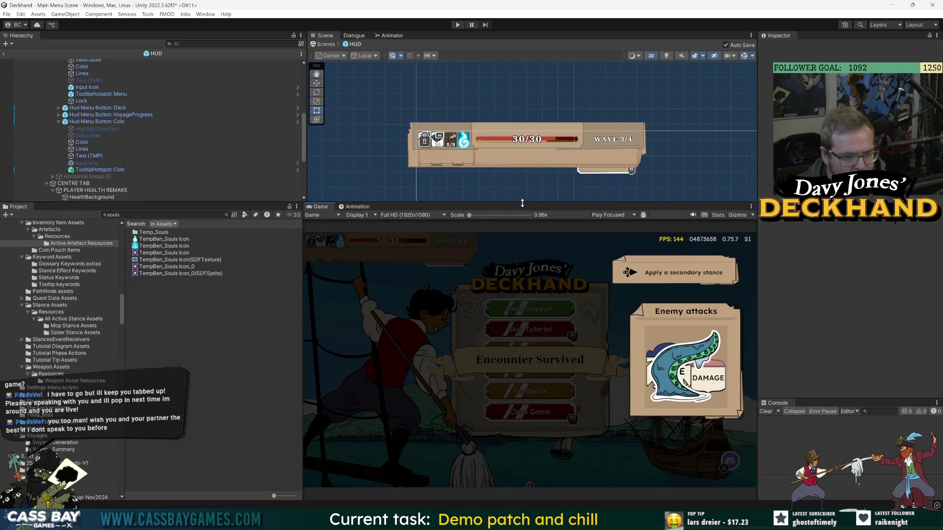
# - Select Hud Menu Button: Coin, enter Play mode, and load from the main menu into the voyage
pyautogui.click(430, 144)
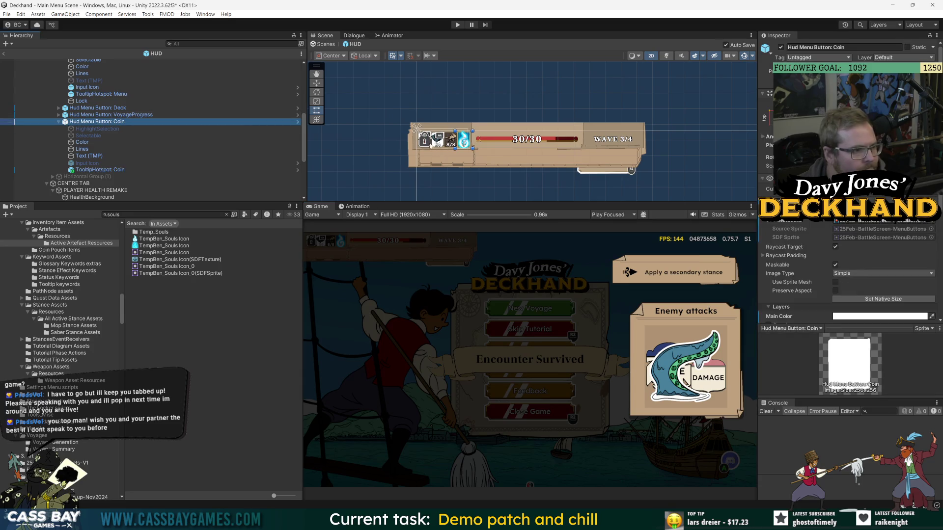
pyautogui.click(458, 25)
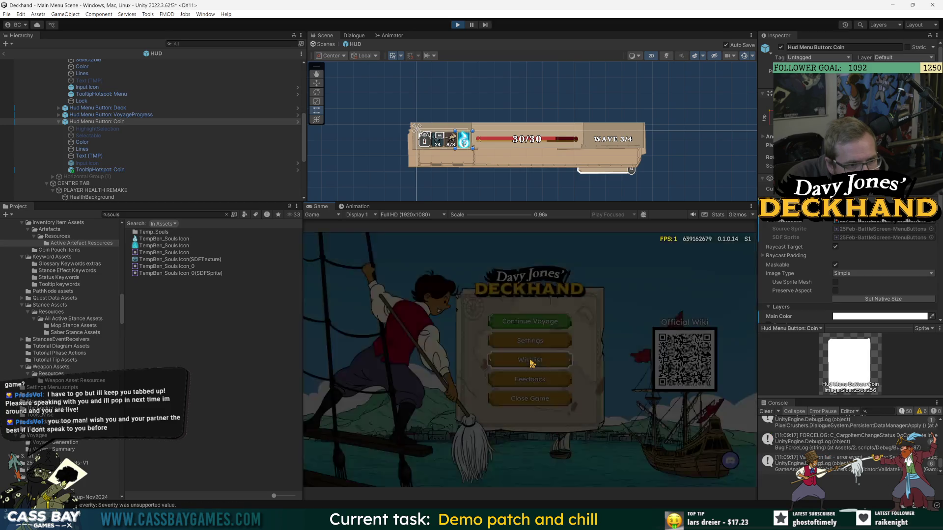
pyautogui.click(519, 321)
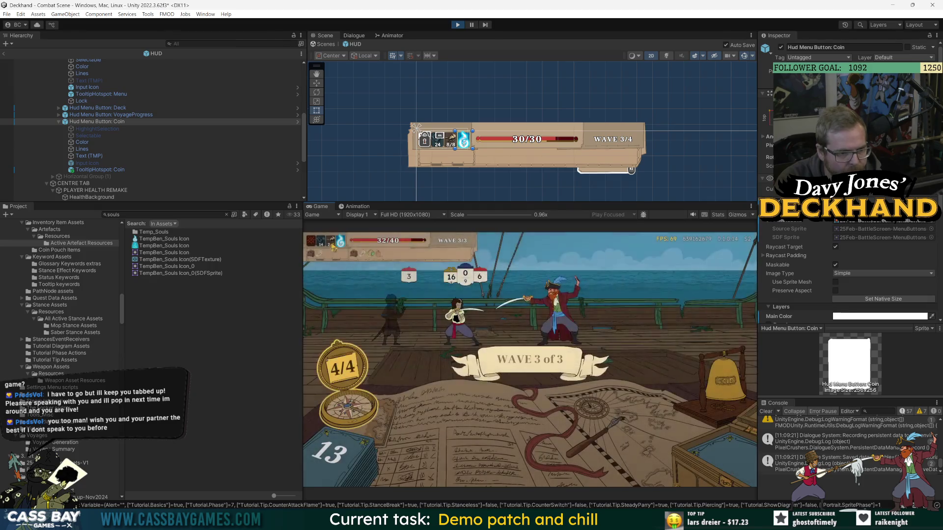
# - Bring up TempBen_Souls Icon.psd in Photoshop with Layer 1's Layer Style settings showing
pyautogui.moveTo(340, 244)
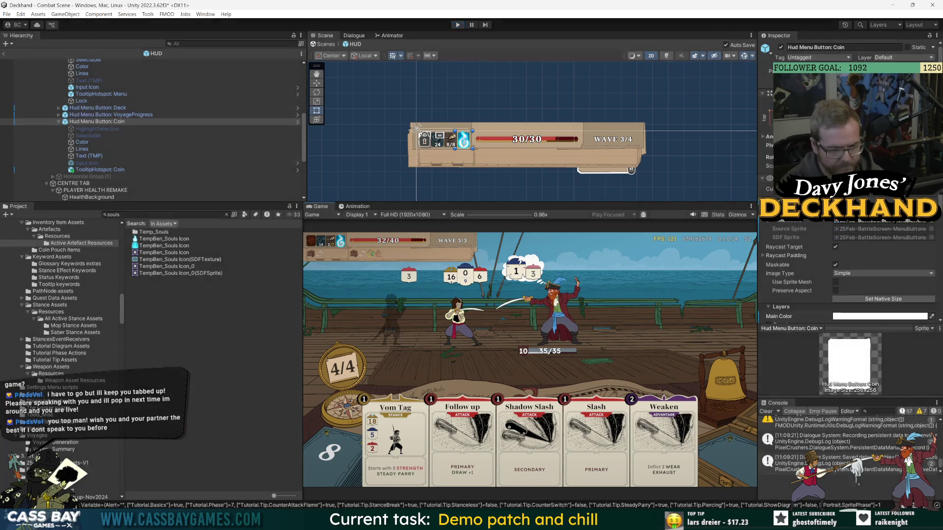
pyautogui.hotkey('alt', 'Tab')
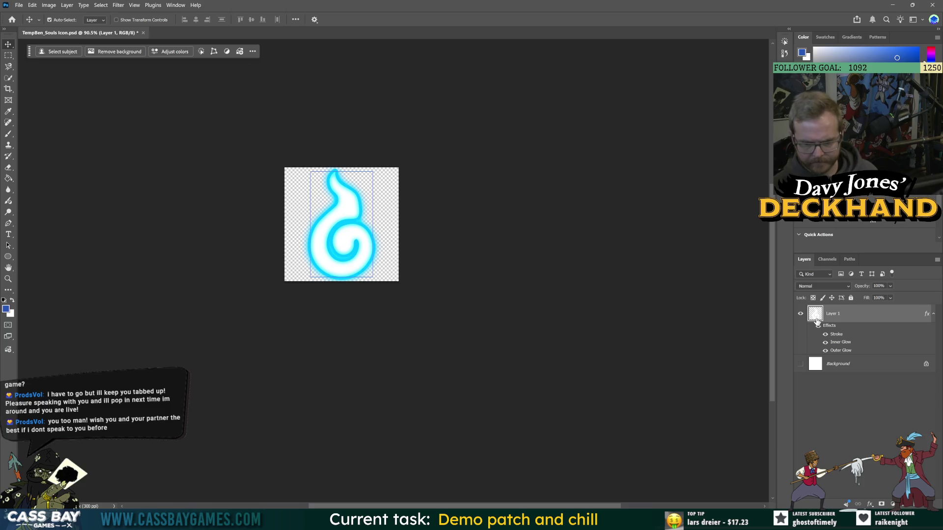
pyautogui.doubleClick(817, 322)
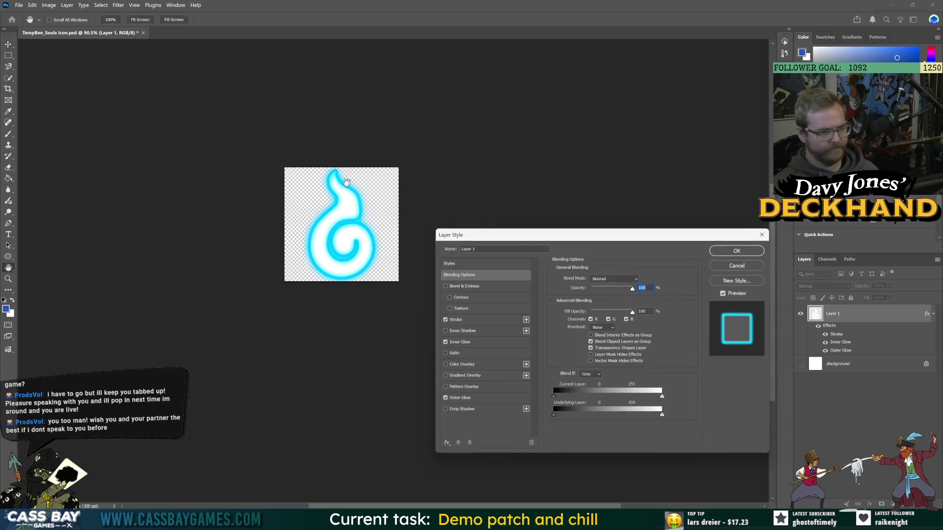
# - Scale the cyan swirl layer down to about 80% around its centre
pyautogui.press('Escape')
pyautogui.hotkey('ctrl', 't')
pyautogui.moveTo(372, 171); pyautogui.dragTo(346, 213)
pyautogui.press('Return')
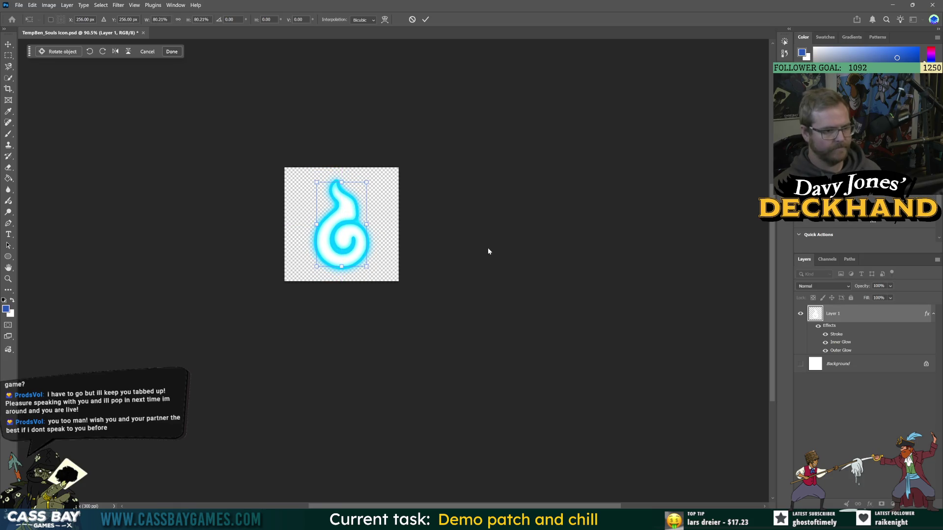
# - Quick Export the icon as PNG, overwriting the existing souls icon file, then return to Unity
pyautogui.click(19, 5)
pyautogui.moveTo(30, 150)
pyautogui.click(147, 158)
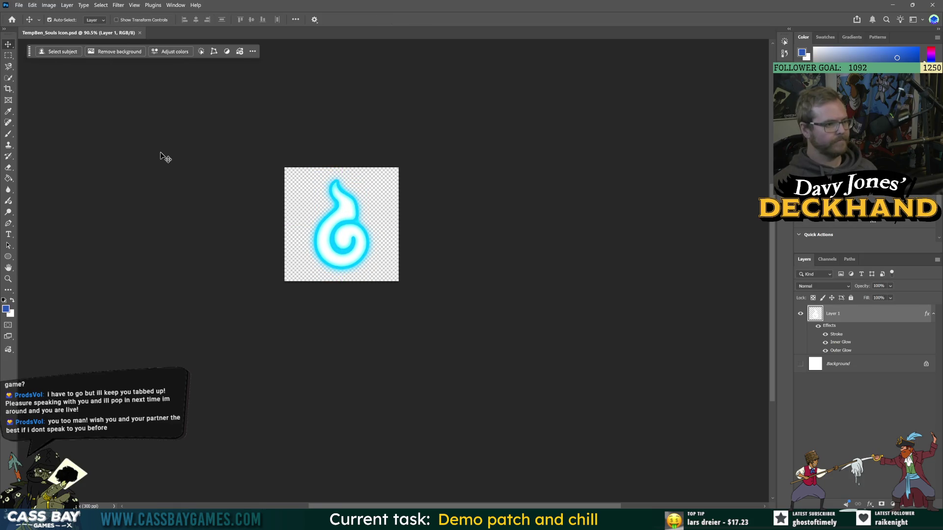
pyautogui.click(670, 438)
pyautogui.click(18, 5)
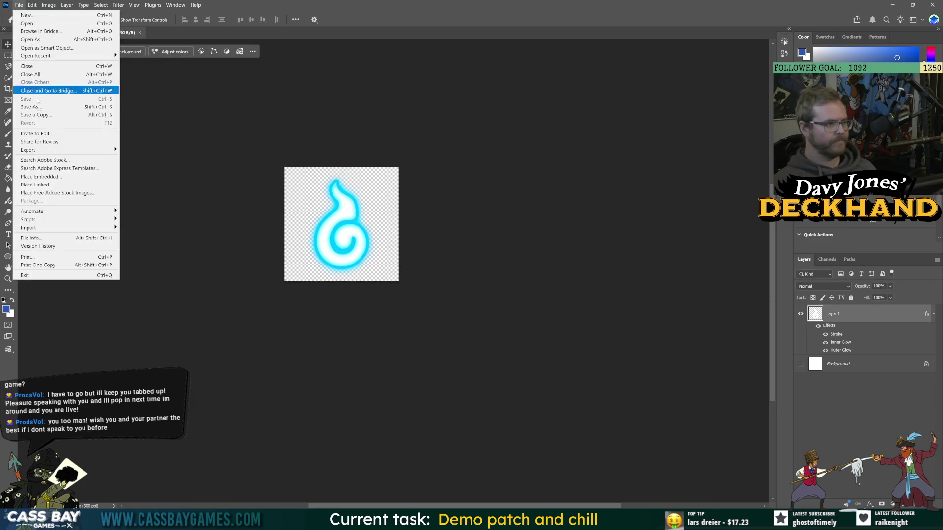
pyautogui.moveTo(29, 150)
pyautogui.click(141, 152)
pyautogui.doubleClick(209, 110)
pyautogui.click(482, 261)
pyautogui.hotkey('alt', 'Tab')
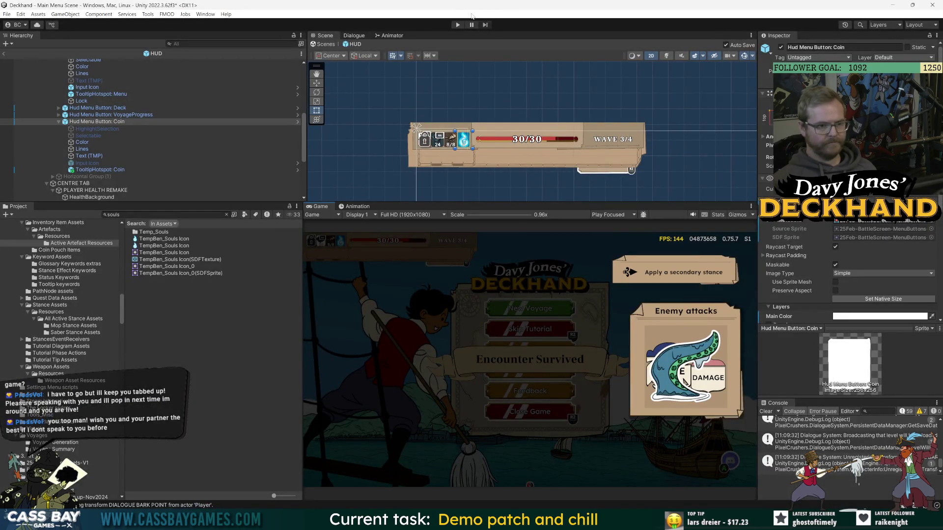
# - Play-test the resized swirl icon in the HUD, then widen the Game view with the panel splitters
pyautogui.scroll(5, 497, 120)
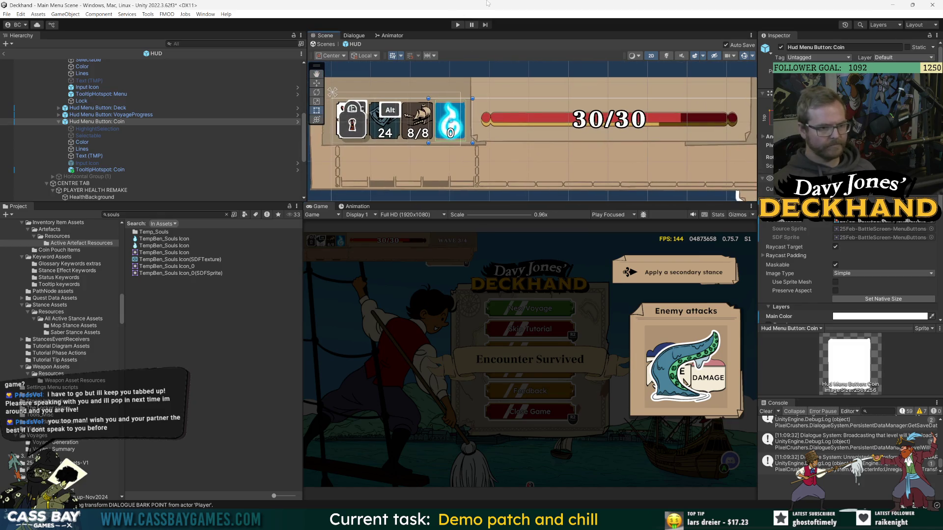
pyautogui.click(457, 26)
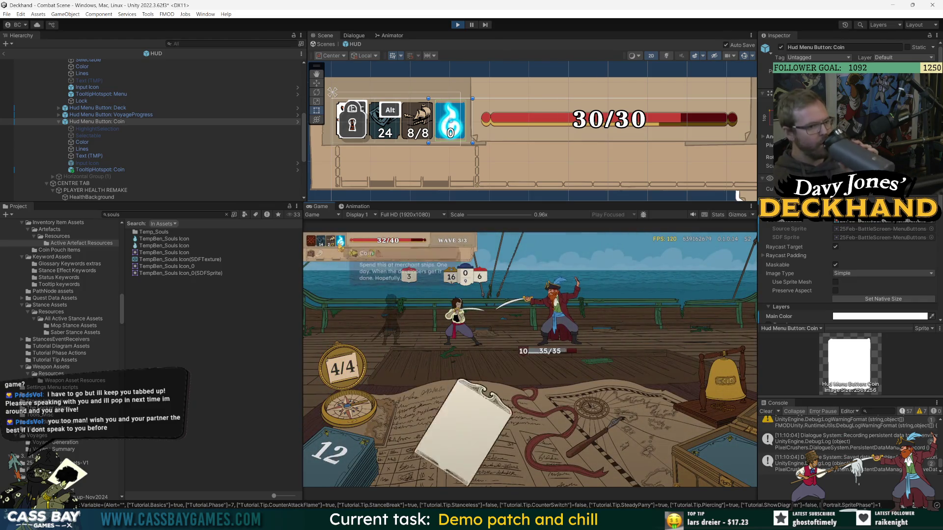
pyautogui.moveTo(366, 352)
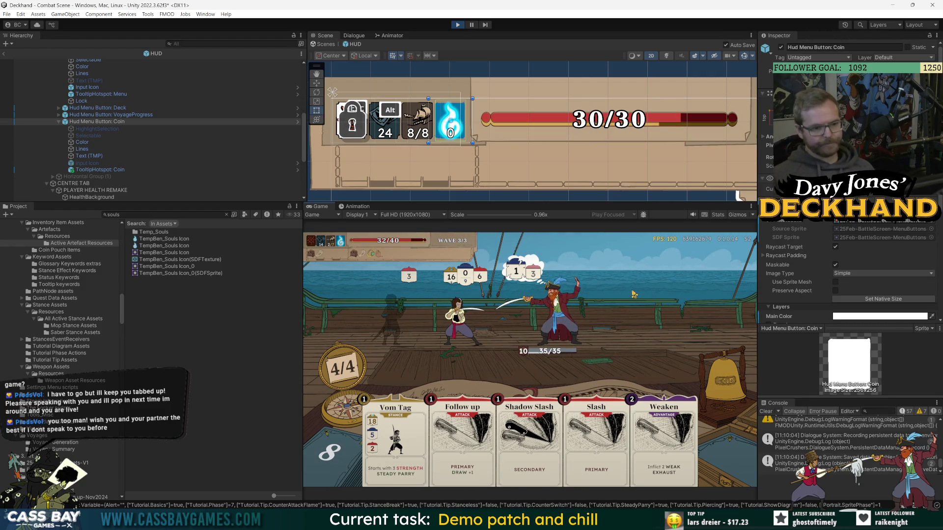
pyautogui.moveTo(553, 336)
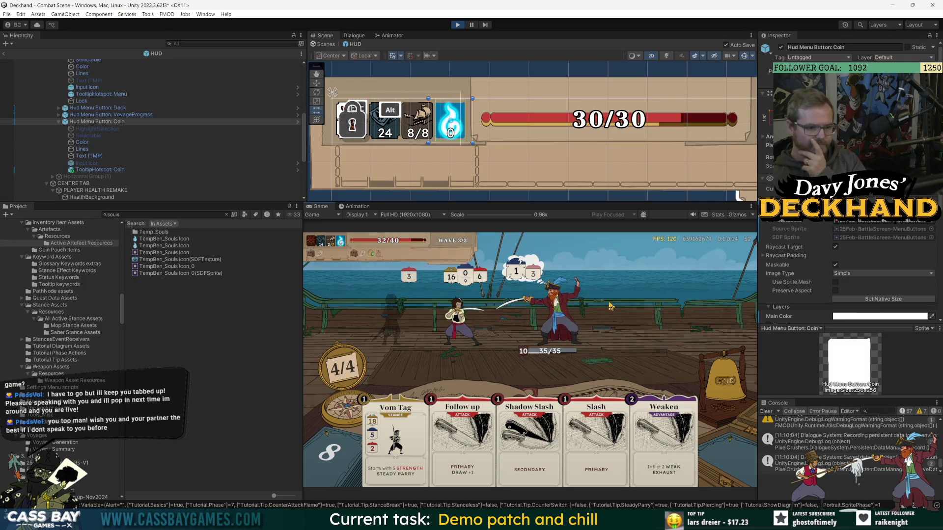
pyautogui.moveTo(570, 319)
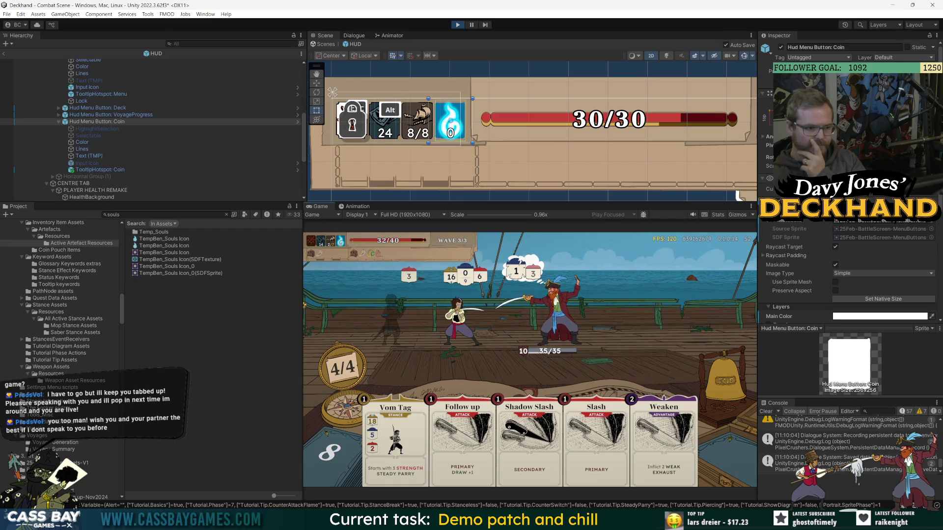
pyautogui.moveTo(303, 456); pyautogui.dragTo(261, 457)
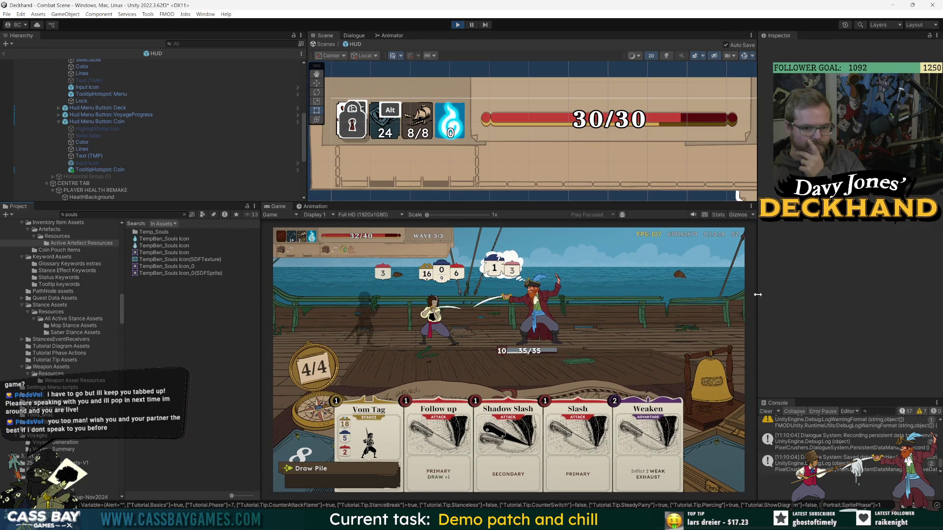
pyautogui.moveTo(758, 294); pyautogui.dragTo(800, 294)
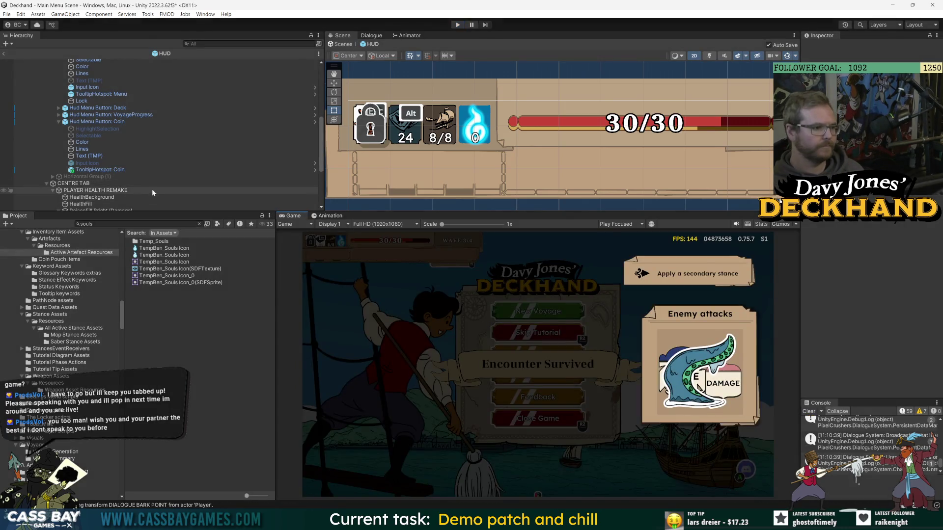
# - Inspect the coin button and the TempBen_Souls Icon texture, then save the scene
pyautogui.click(98, 121)
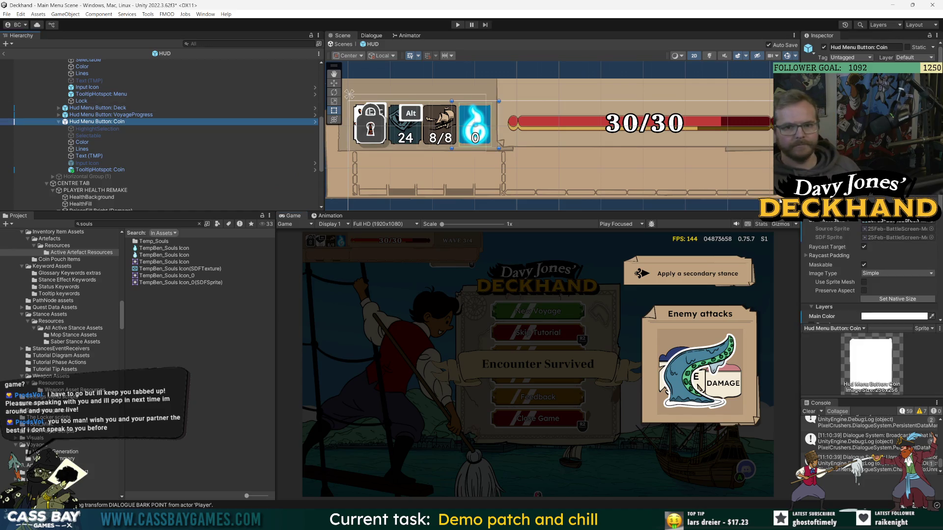
pyautogui.click(214, 129)
pyautogui.press('Down')
pyautogui.press('Down')
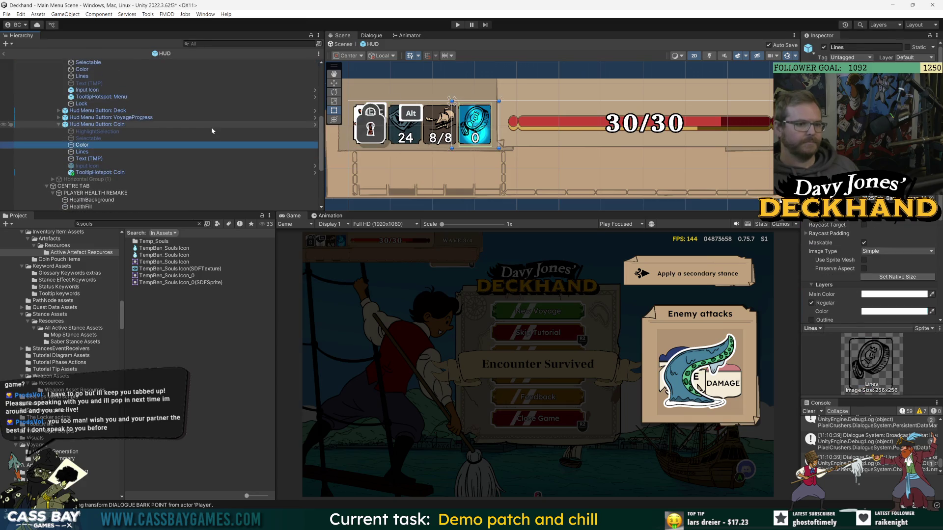
pyautogui.click(164, 248)
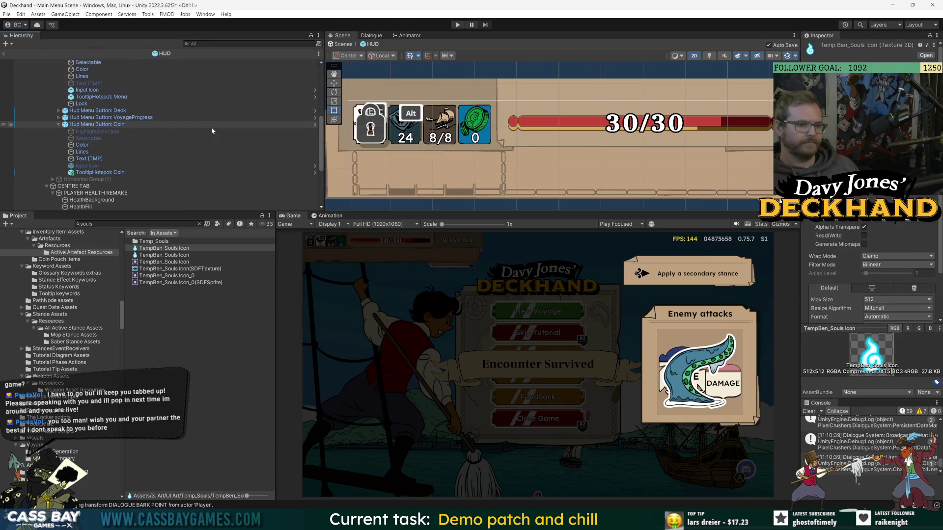
pyautogui.hotkey('ctrl', 's')
# - Discard the texture's unapplied import changes, keeping TempBen_Souls Icon at max size 512
pyautogui.click(185, 122)
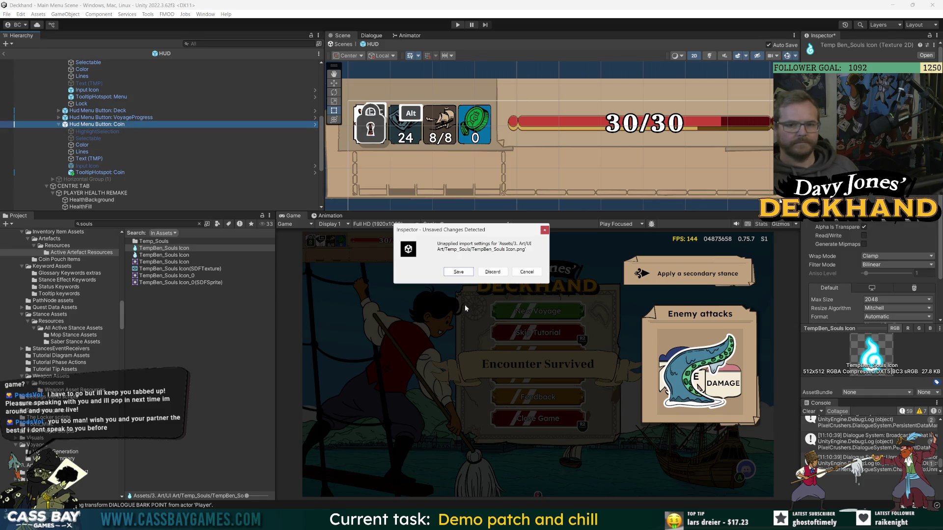
pyautogui.click(527, 272)
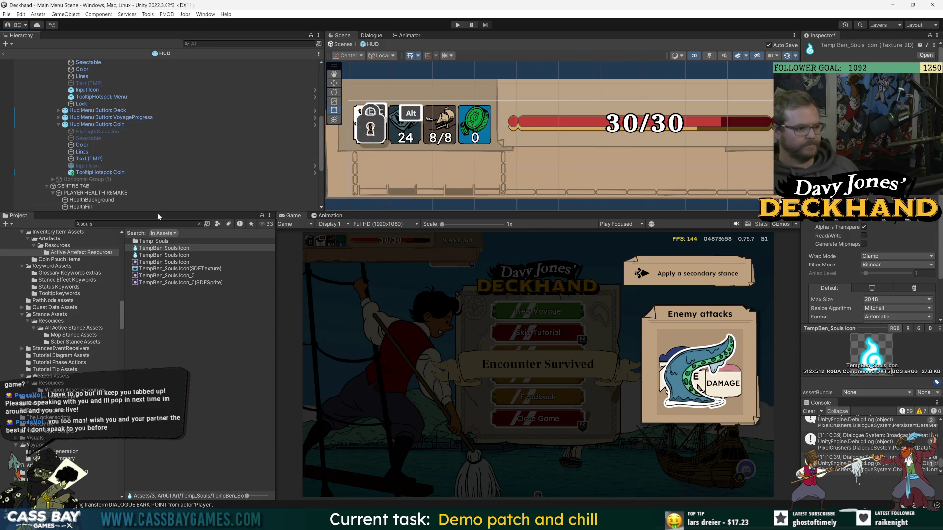
pyautogui.click(140, 123)
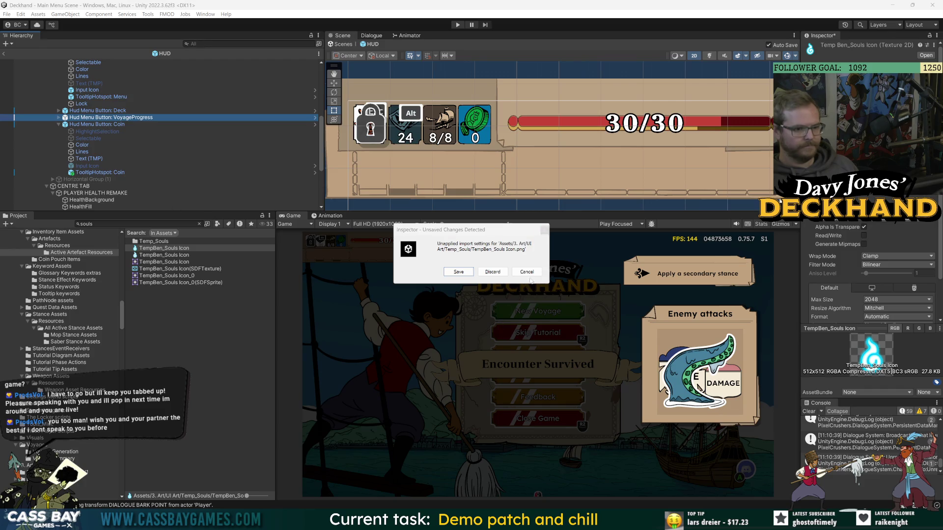
pyautogui.click(530, 275)
pyautogui.click(87, 125)
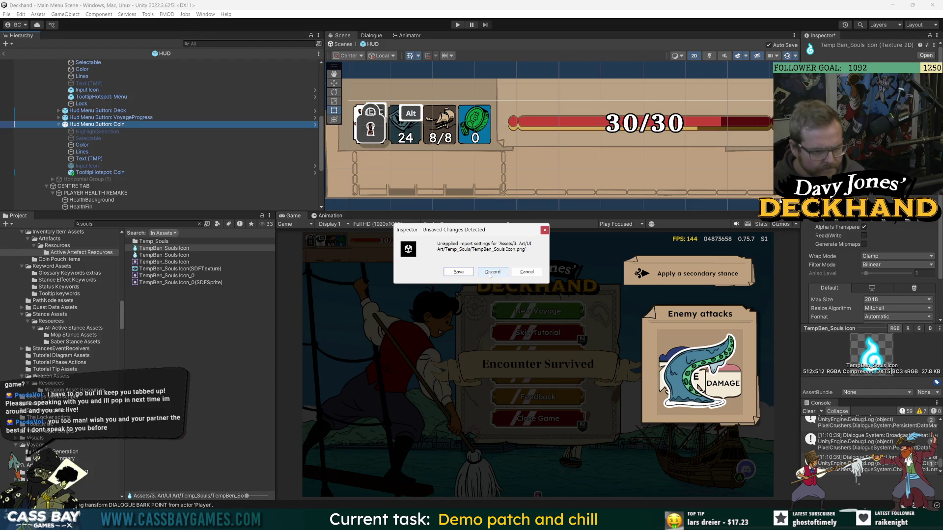
pyautogui.click(492, 271)
pyautogui.click(163, 249)
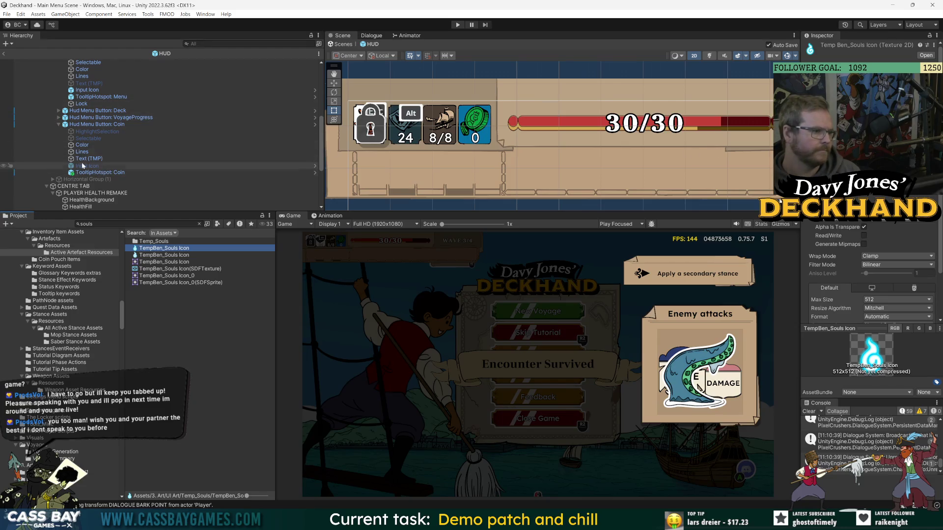
# - Set the coin button's Color child layer to a bright gold
pyautogui.click(82, 144)
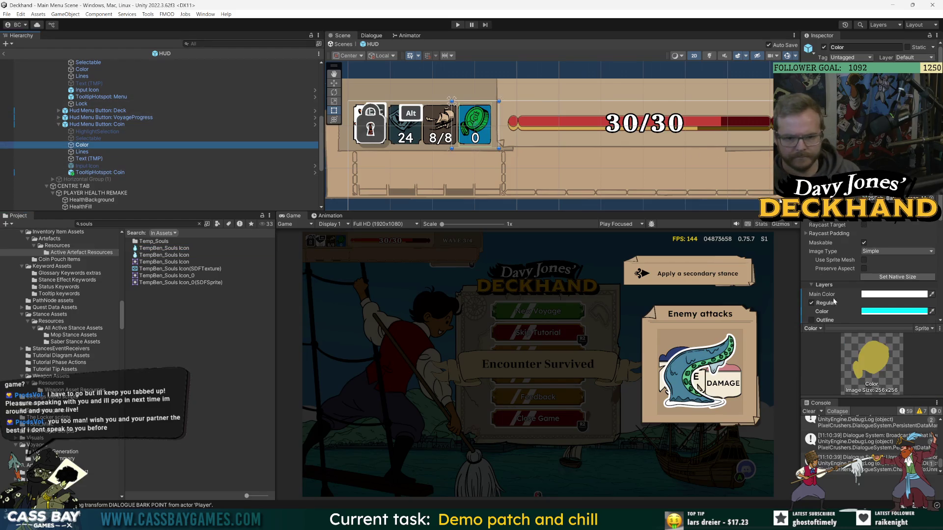
pyautogui.click(894, 311)
pyautogui.click(847, 499)
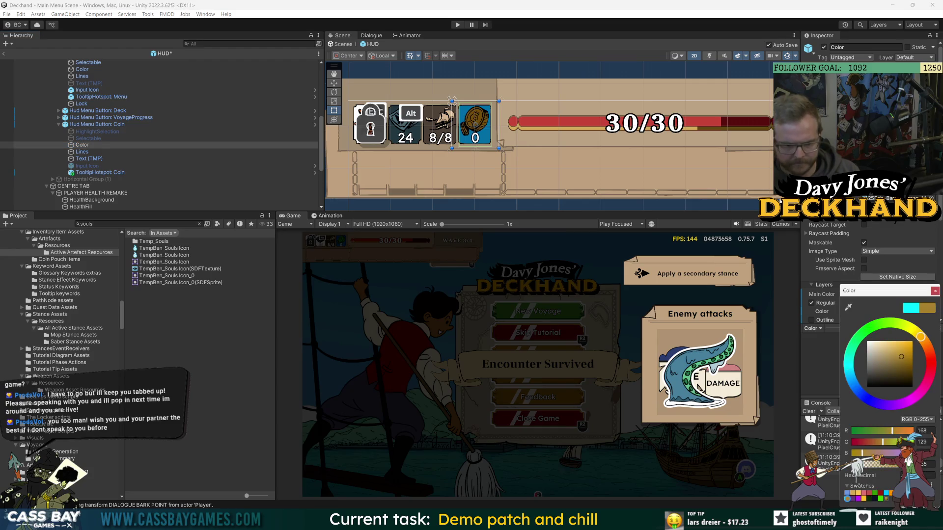
pyautogui.click(881, 352)
pyautogui.click(935, 291)
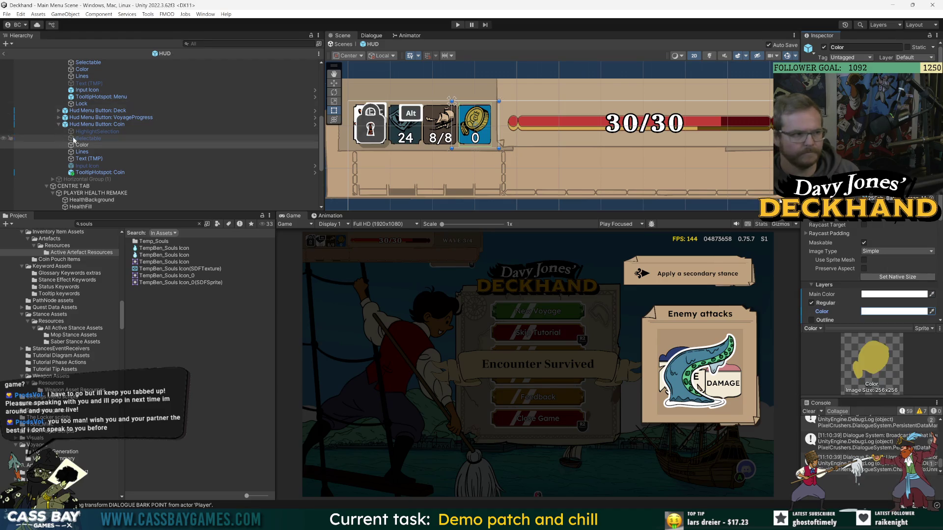
# - Set Hud Menu Button: Coin's Main Color to dark brown 40310D
pyautogui.click(94, 124)
pyautogui.click(893, 241)
pyautogui.click(847, 442)
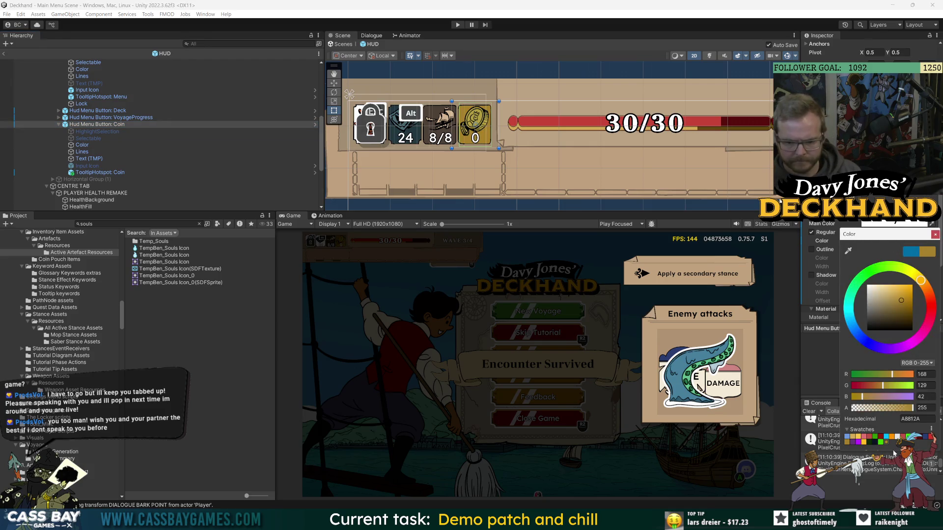
pyautogui.moveTo(907, 310); pyautogui.dragTo(905, 322)
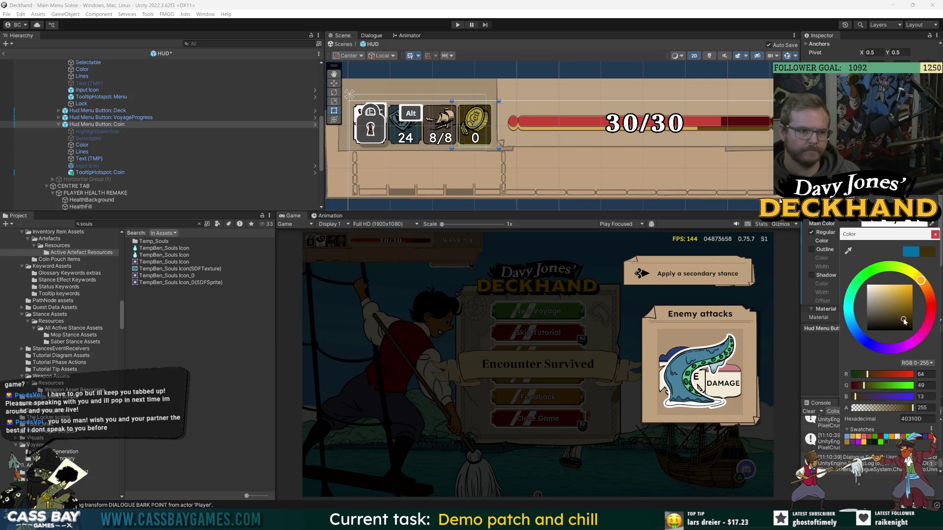
pyautogui.click(935, 235)
pyautogui.click(466, 158)
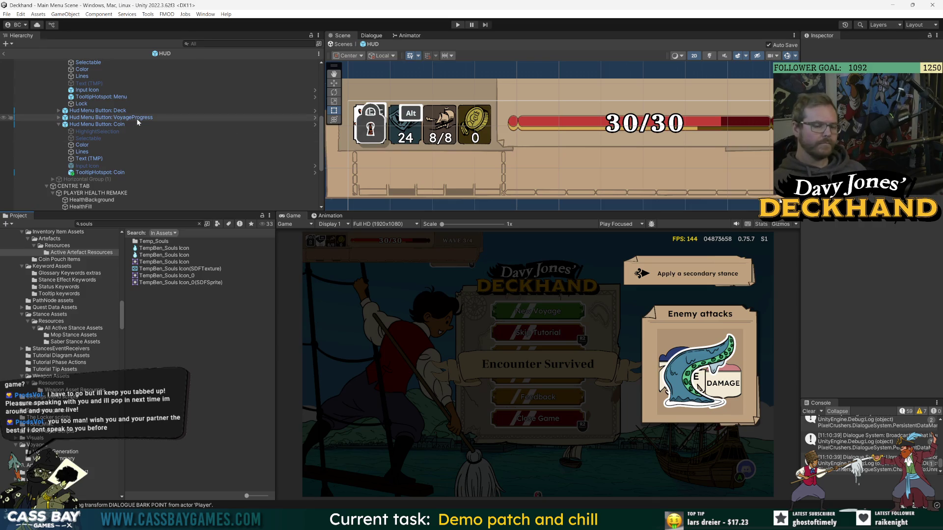
# - Frame the coin button and zoom the Scene view out to show the full HUD top bar
pyautogui.click(98, 124)
pyautogui.press('f')
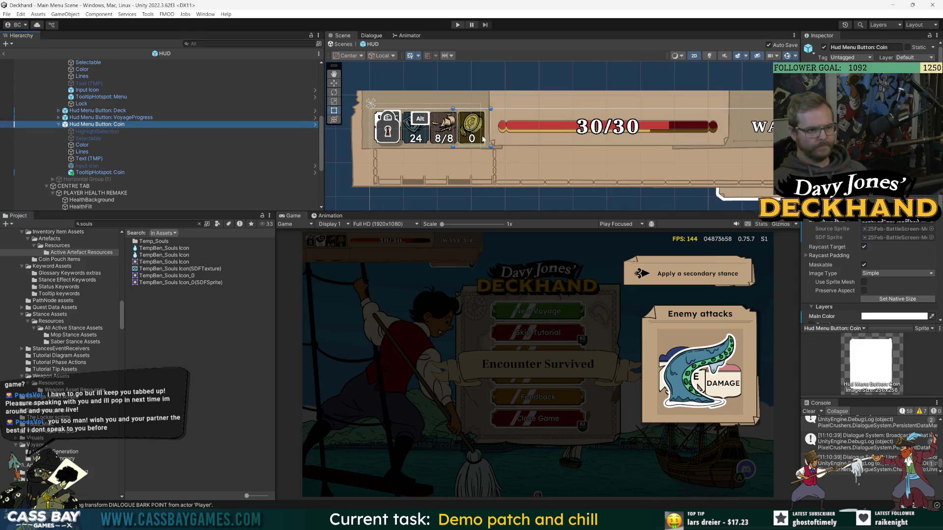
pyautogui.scroll(5, 185, 154)
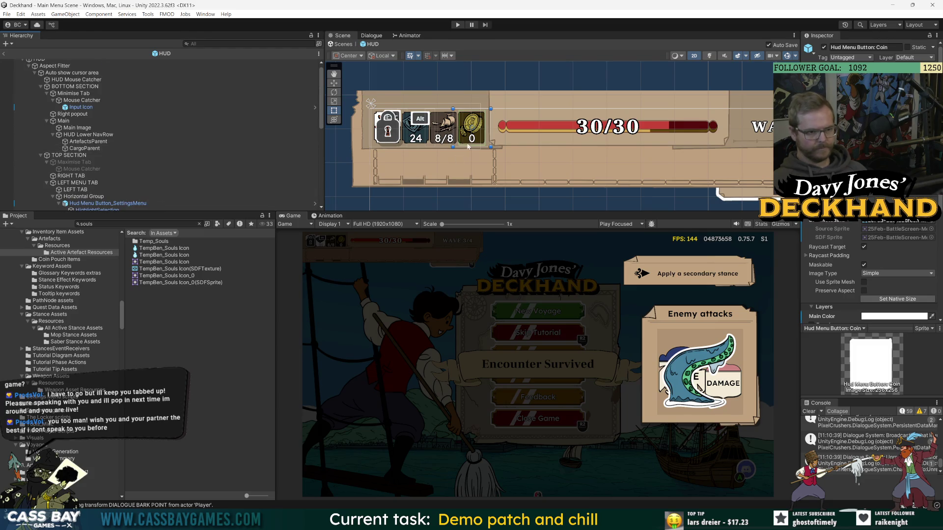
pyautogui.click(182, 333)
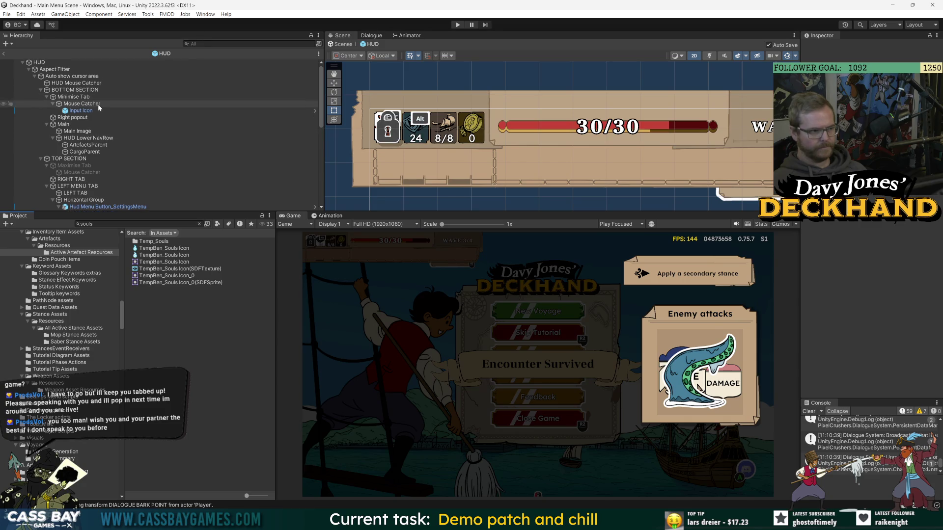
pyautogui.moveTo(594, 521)
pyautogui.moveTo(538, 521)
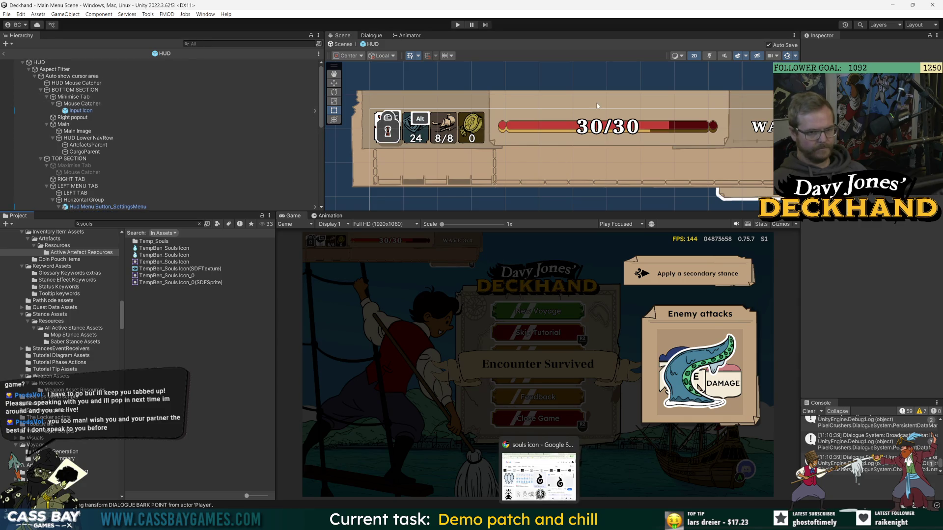
pyautogui.scroll(-2, 597, 105)
pyautogui.hscroll(3, 667, 170)
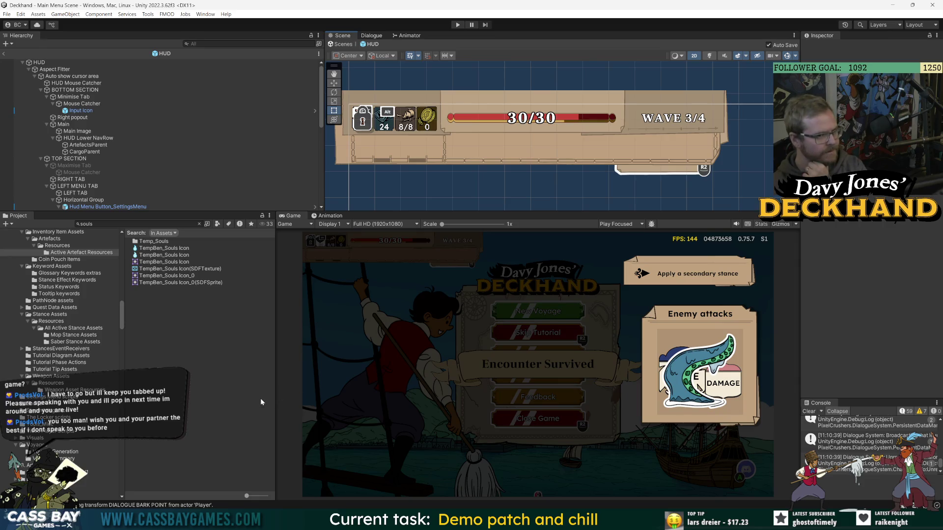
pyautogui.scroll(-5, 73, 177)
# - Expand Hud Menu Button_SettingsMenu and collapse the Horizontal Group and CENTRE TAB in the Hierarchy
pyautogui.click(59, 103)
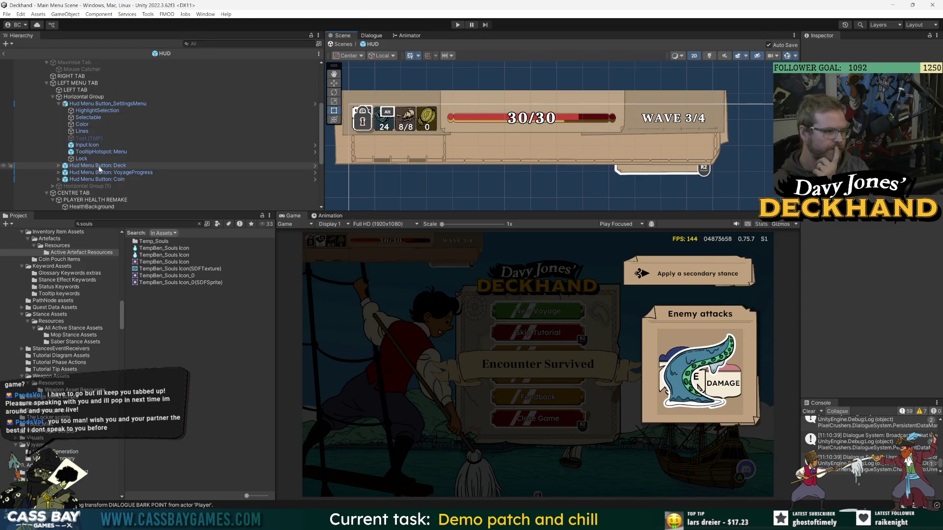
pyautogui.click(53, 97)
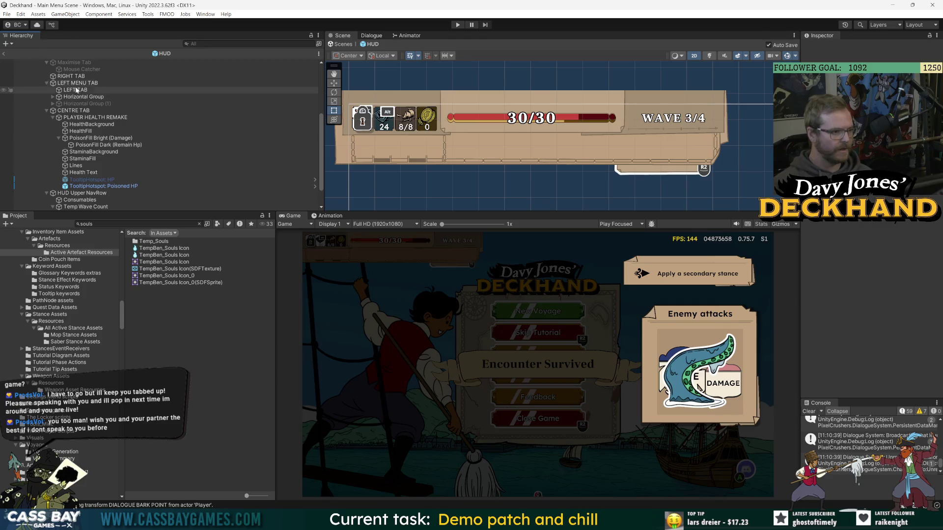
pyautogui.click(47, 110)
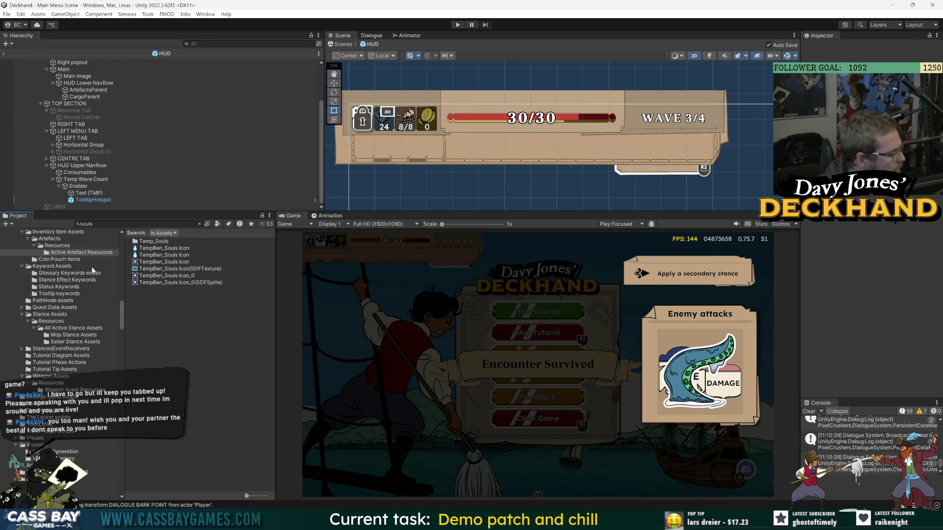
# - Reorganise the HUD Hierarchy to TOP SECTION, expanding Temp Wave Count's children
pyautogui.moveTo(123, 319); pyautogui.dragTo(116, 217)
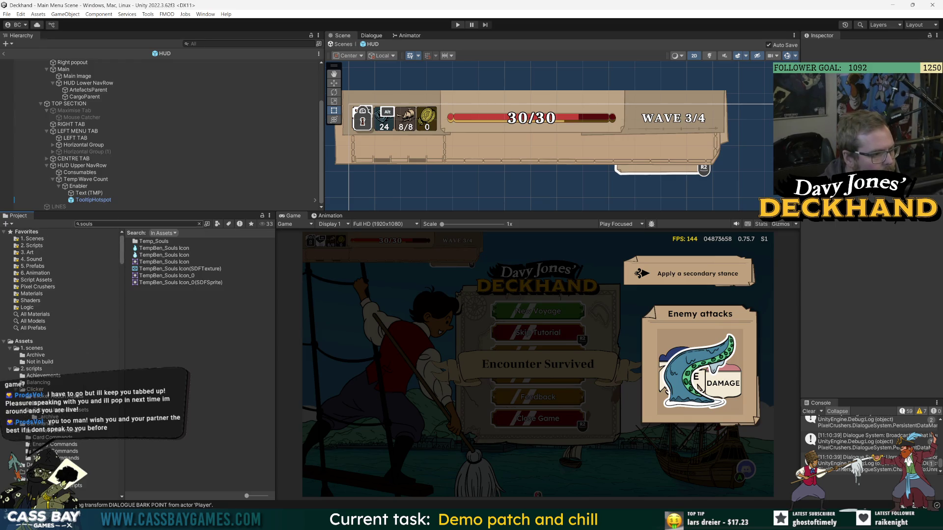
pyautogui.scroll(3, 42, 182)
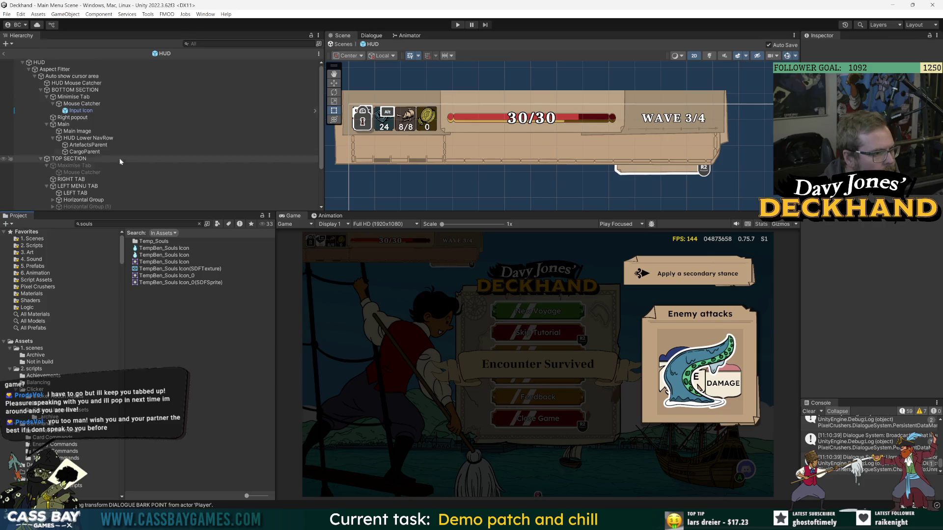
pyautogui.click(41, 159)
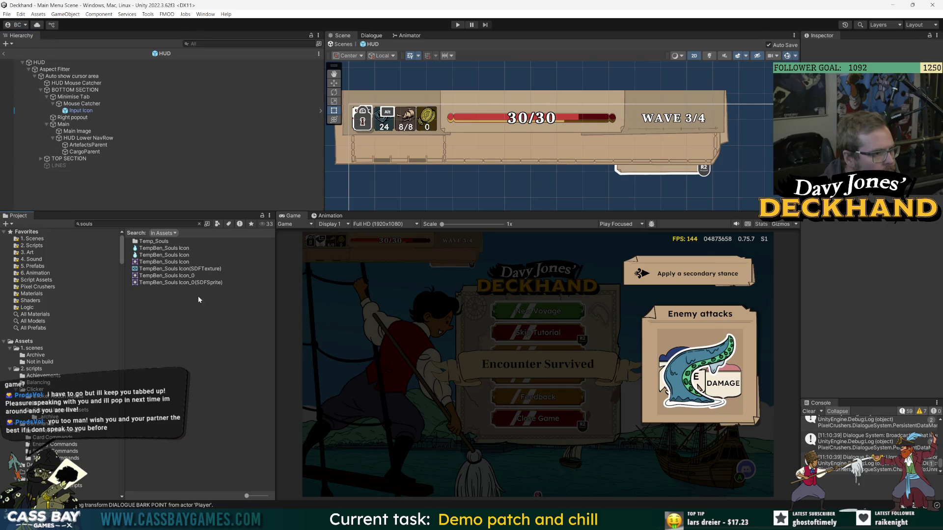
pyautogui.click(39, 62)
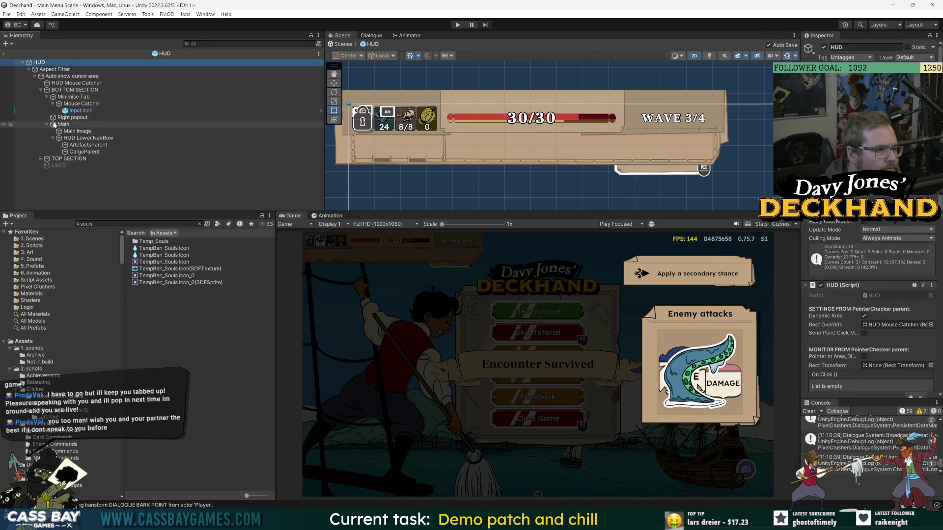
pyautogui.click(40, 90)
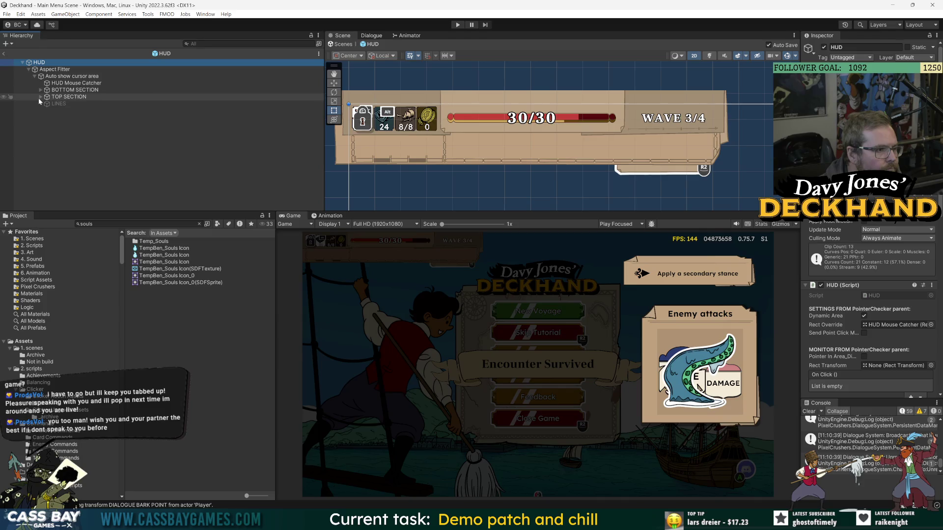
pyautogui.click(40, 97)
pyautogui.click(72, 97)
pyautogui.click(53, 172)
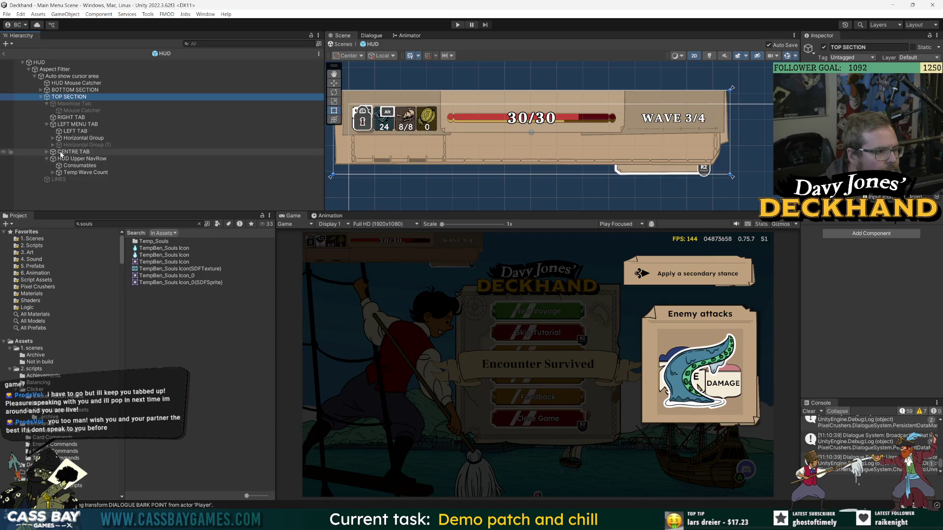
pyautogui.click(73, 138)
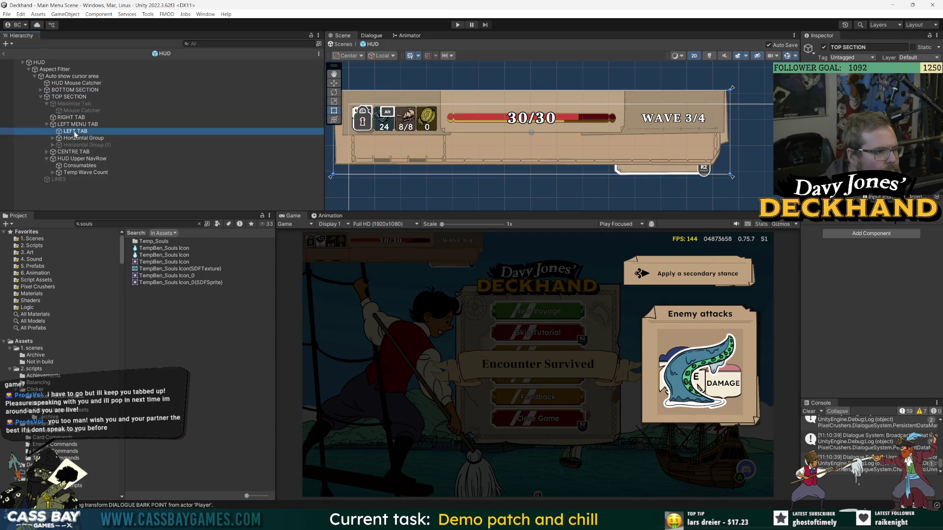
pyautogui.click(73, 124)
pyautogui.click(68, 118)
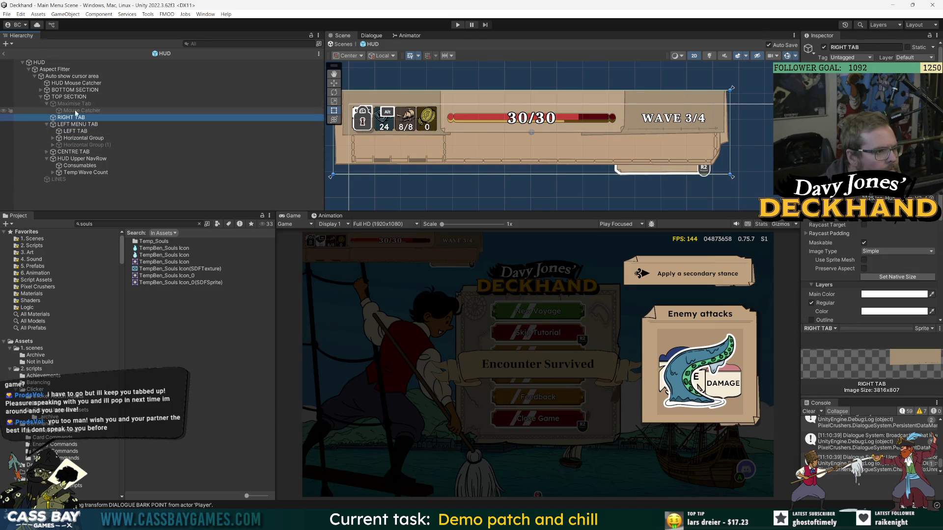
pyautogui.click(90, 172)
pyautogui.press('Right')
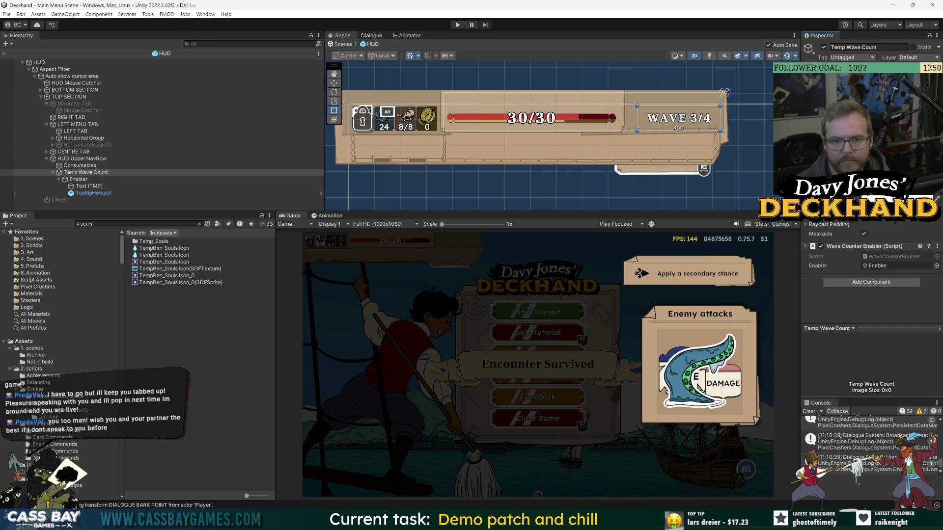
# - Move the Temp Wave Count (WAVE 3/4) counter slightly left
pyautogui.click(90, 172)
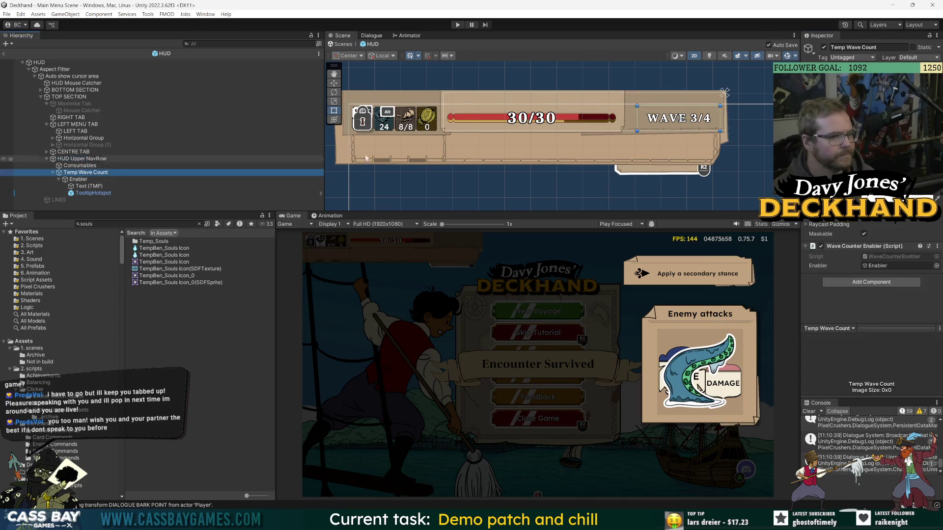
pyautogui.press('w')
pyautogui.moveTo(712, 118); pyautogui.dragTo(701, 120)
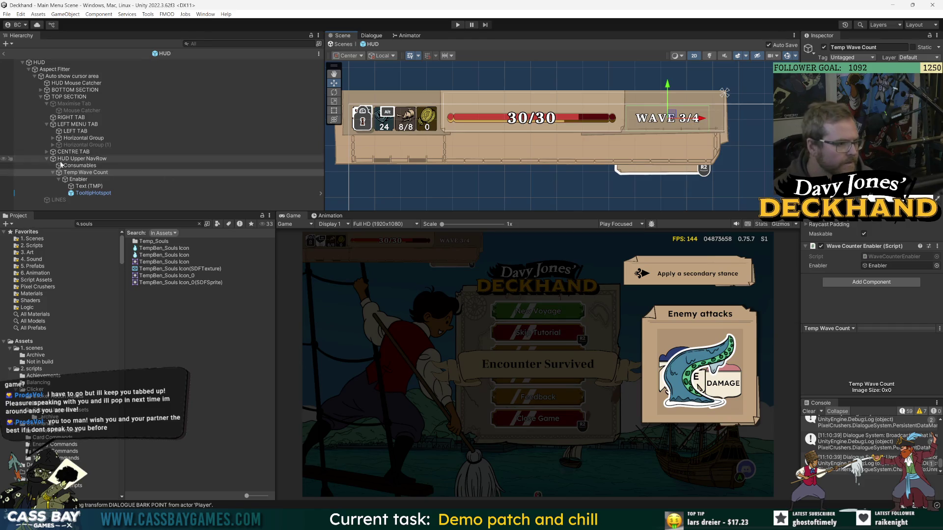
pyautogui.click(76, 205)
# - Delete the Consumables object from HUD Upper NavRow, leaving only Temp Wave Count
pyautogui.click(75, 160)
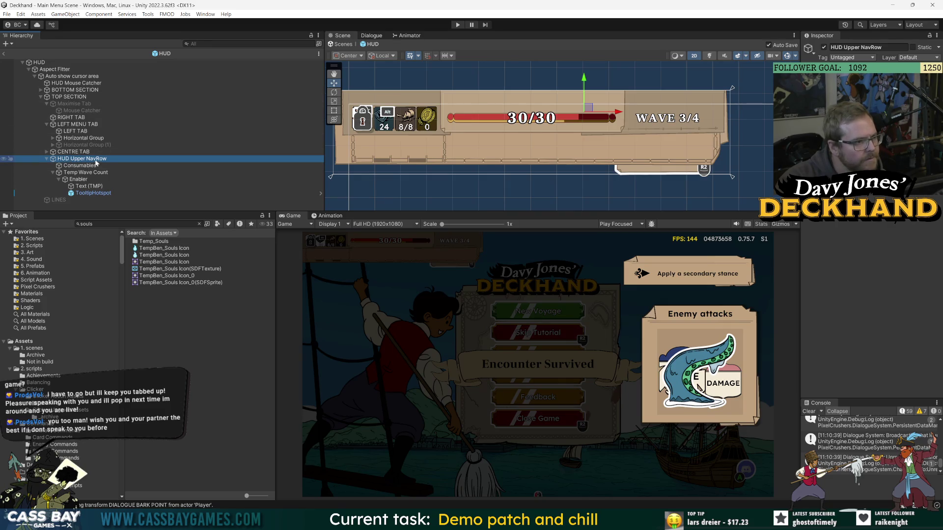
pyautogui.click(68, 152)
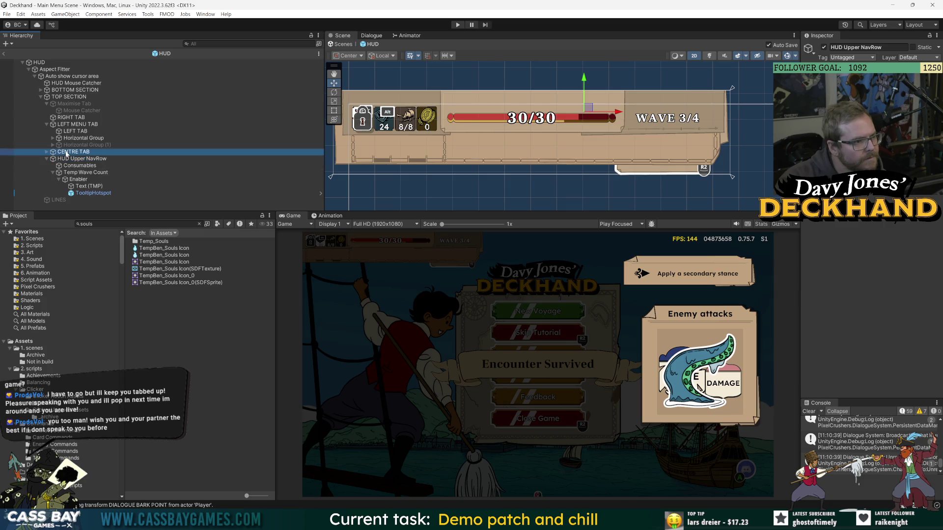
pyautogui.click(47, 125)
pyautogui.click(76, 118)
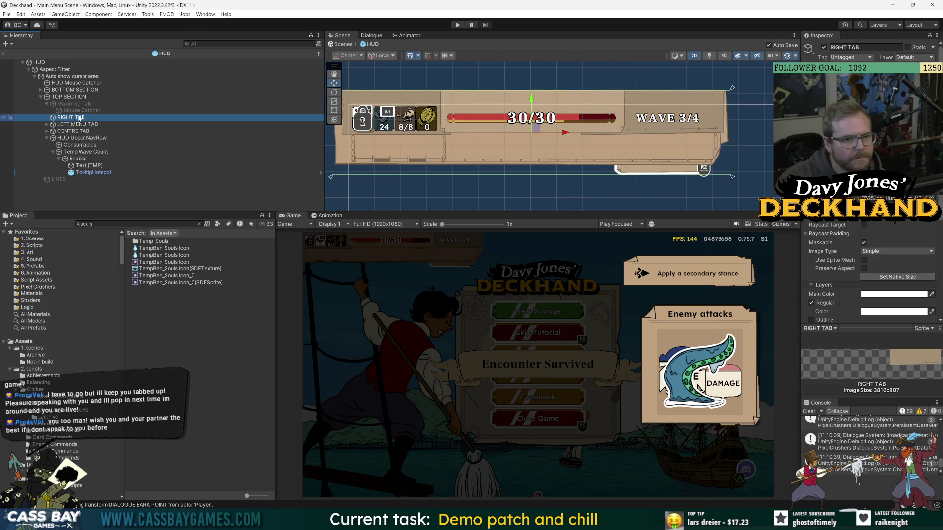
pyautogui.click(85, 138)
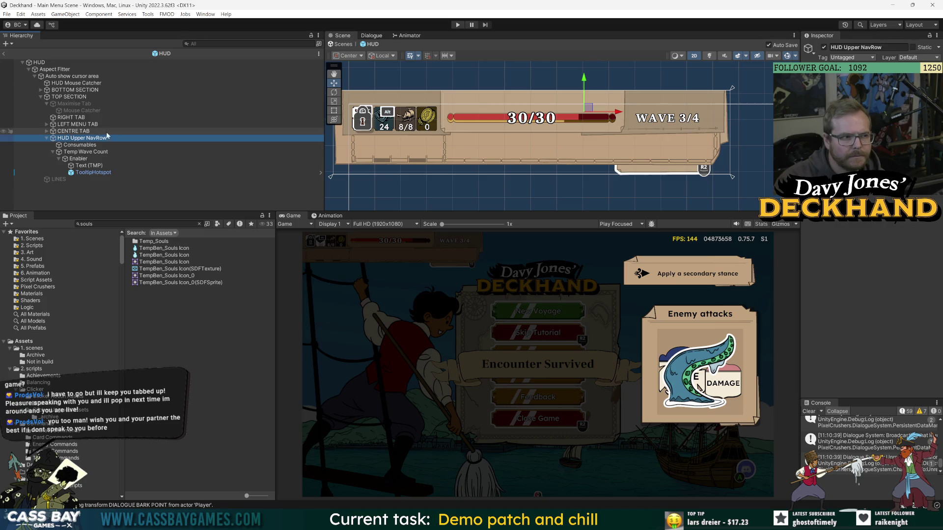
pyautogui.click(79, 146)
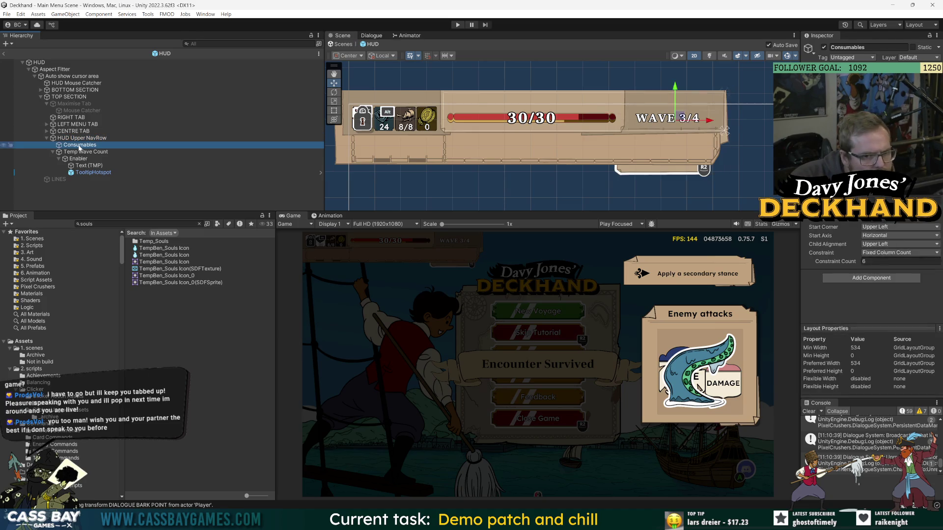
pyautogui.click(82, 152)
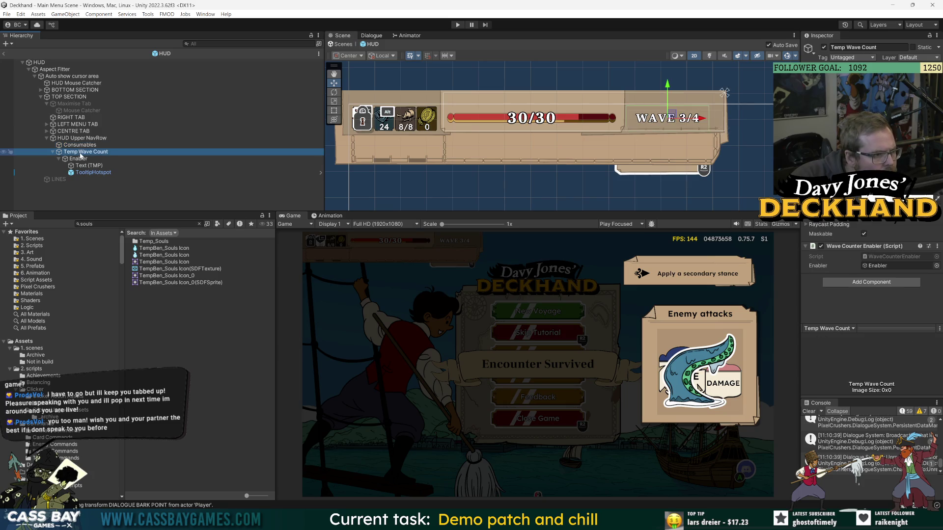
pyautogui.click(83, 145)
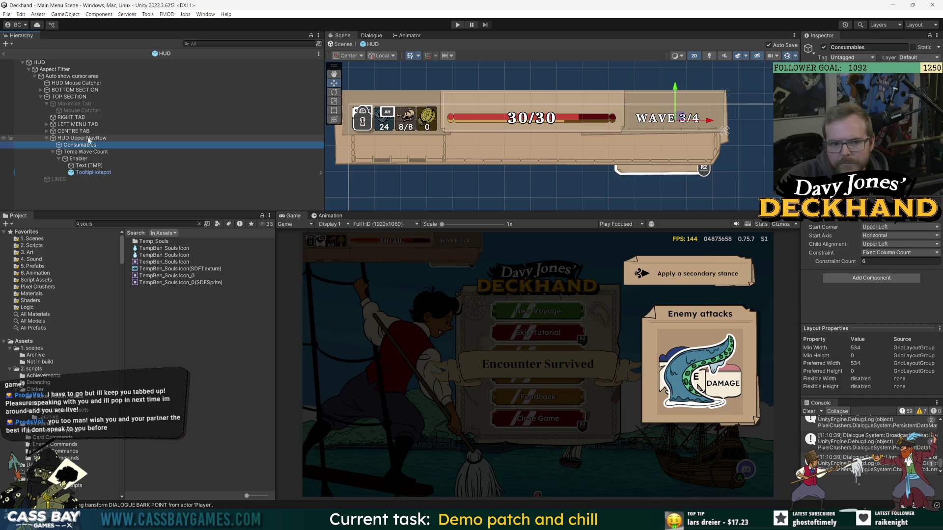
pyautogui.press('Delete')
pyautogui.click(86, 139)
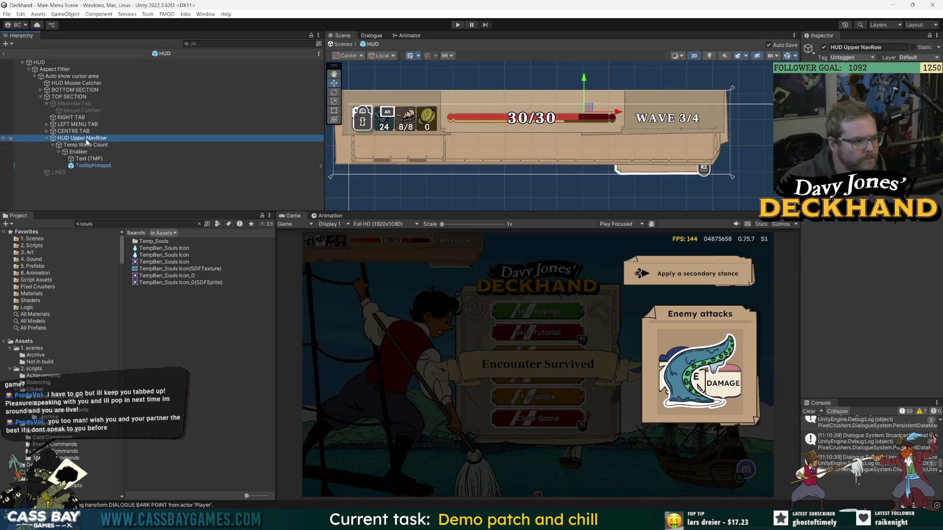
pyautogui.click(73, 144)
pyautogui.press('Left')
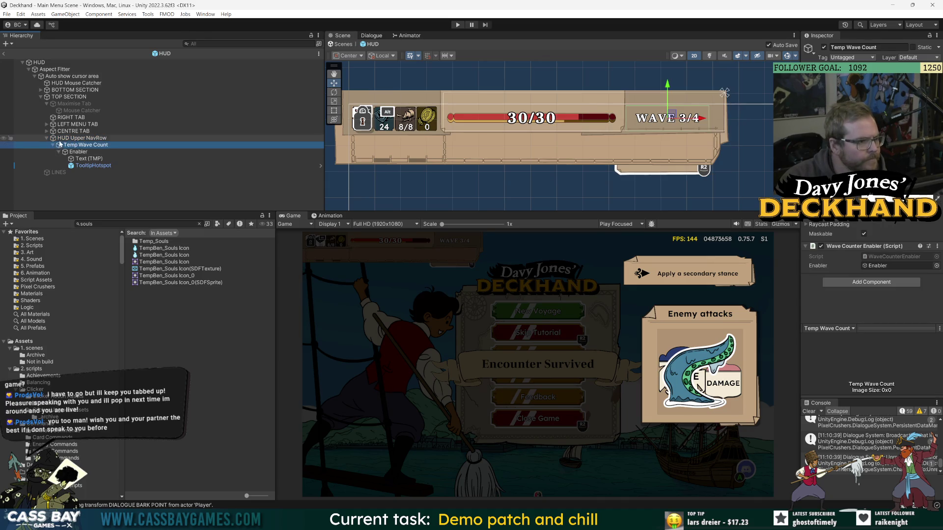
pyautogui.rightClick(82, 138)
# - Add a UI Image named 'Souls count' right of WAVE 3/4 and save the prefab
pyautogui.moveTo(108, 343)
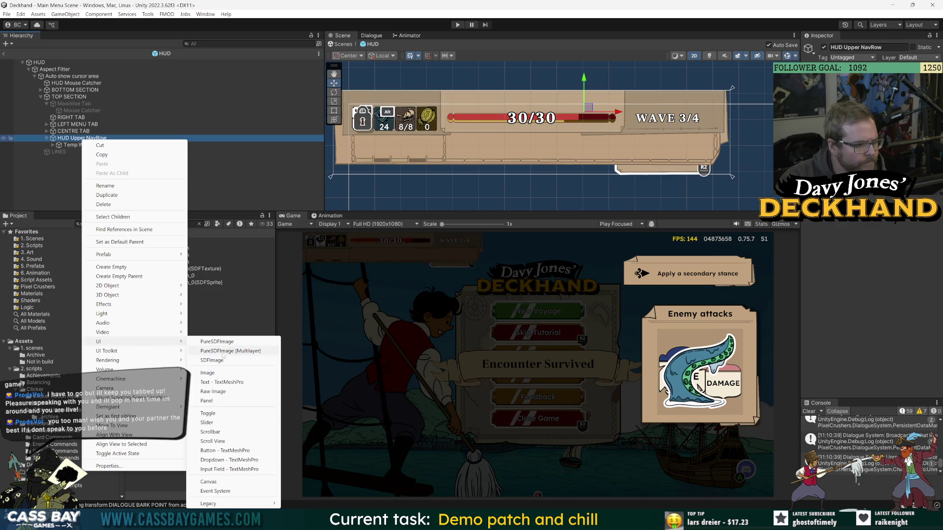
pyautogui.click(214, 373)
pyautogui.write('Souls count')
pyautogui.press('Return')
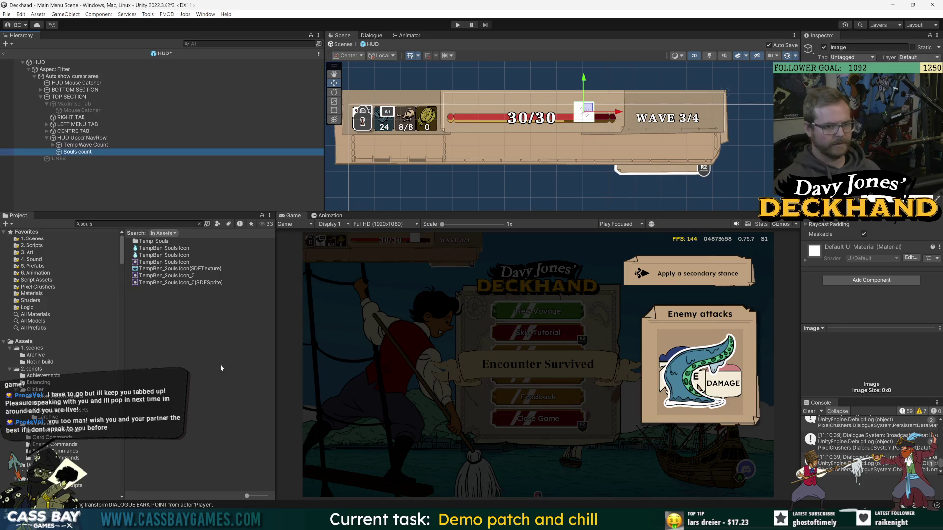
pyautogui.moveTo(584, 111)
pyautogui.mouseDown()
pyautogui.moveTo(718, 99)
pyautogui.moveTo(715, 72)
pyautogui.moveTo(721, 84)
pyautogui.mouseUp()
pyautogui.hotkey('ctrl', 's')
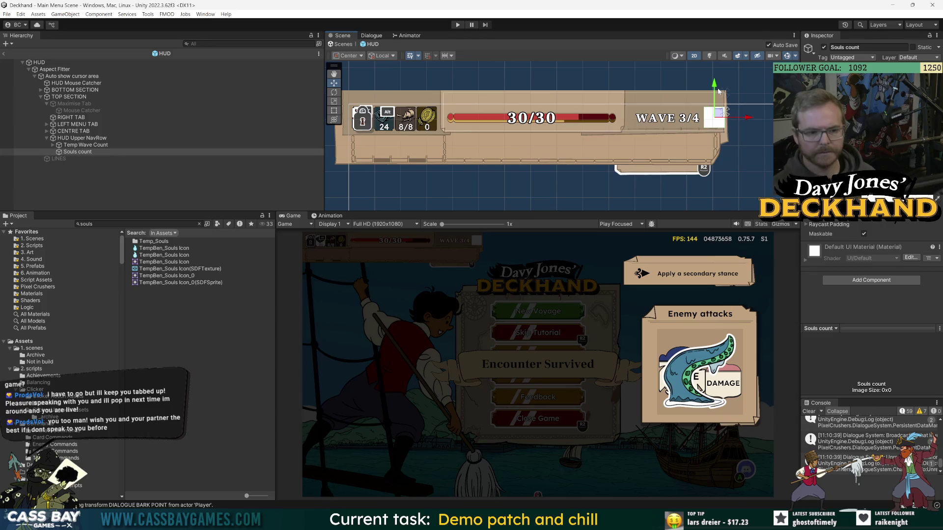
# - Nudge the Temp Wave Count counter a little further left
pyautogui.click(85, 146)
pyautogui.moveTo(697, 118); pyautogui.dragTo(691, 119)
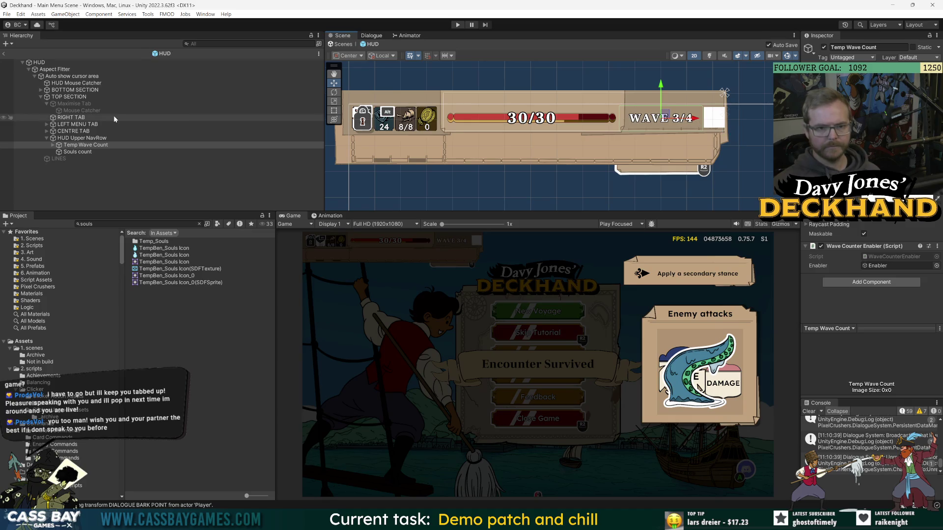
pyautogui.click(77, 152)
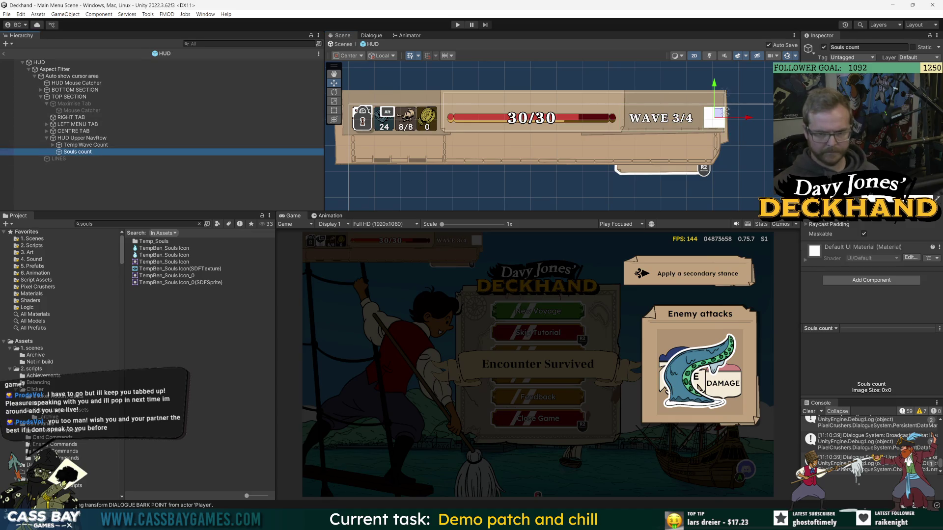
pyautogui.rightClick(83, 153)
# - Add a 'Souls icon' image inside Souls count using the TempBen_Souls Icon_0 sprite
pyautogui.moveTo(138, 355)
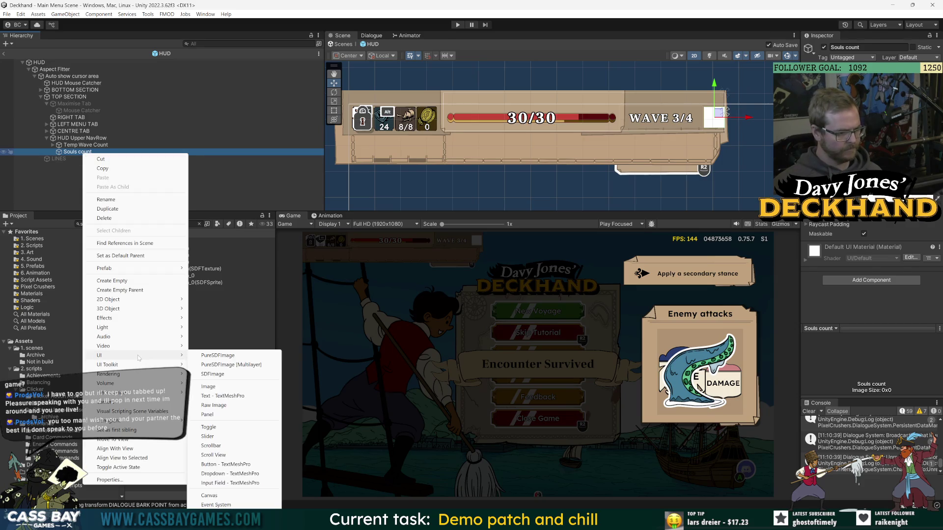
pyautogui.click(208, 387)
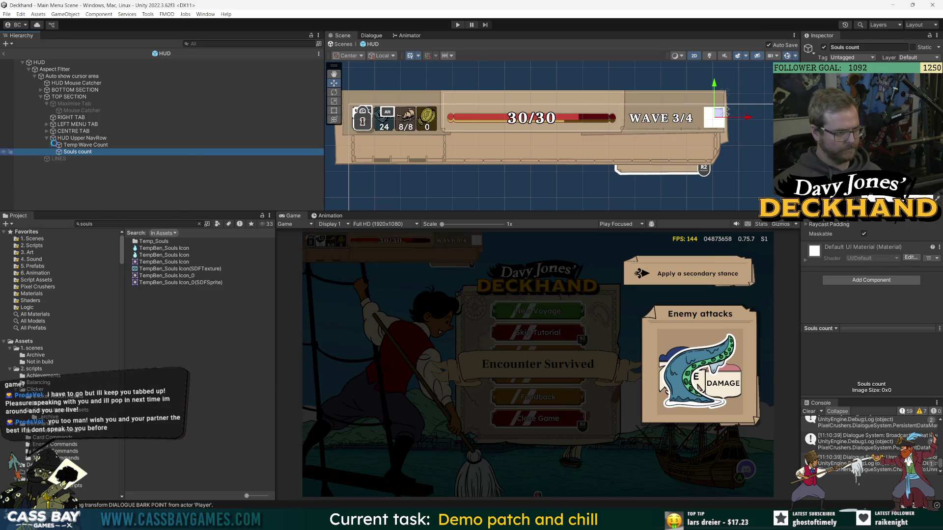
pyautogui.write('Souls icon')
pyautogui.press('Return')
pyautogui.click(933, 189)
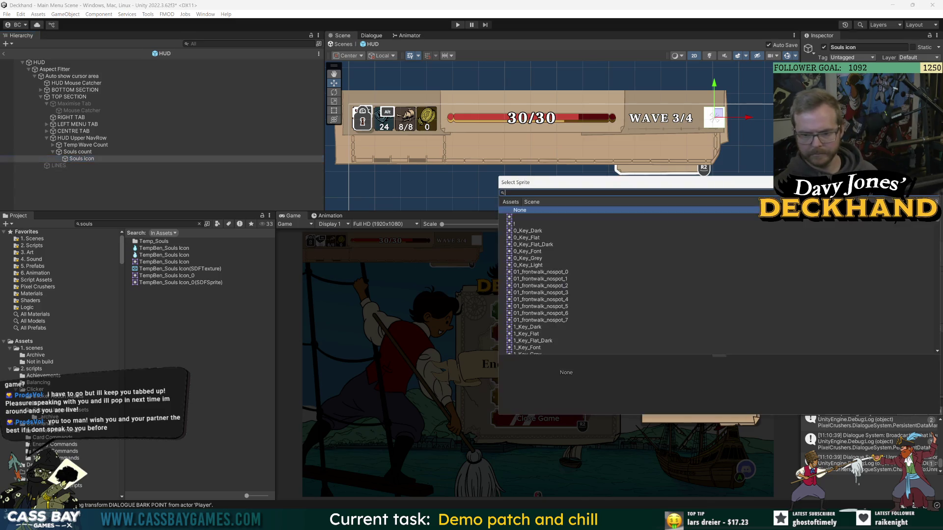
pyautogui.write('souls')
pyautogui.click(558, 224)
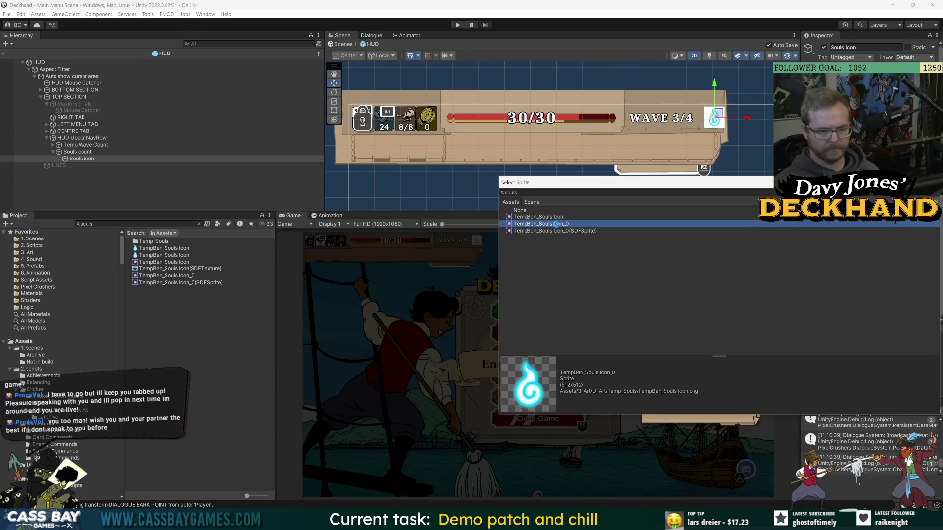
pyautogui.doubleClick(558, 224)
# - Tint the Souls count box dark blue 273C71
pyautogui.click(112, 152)
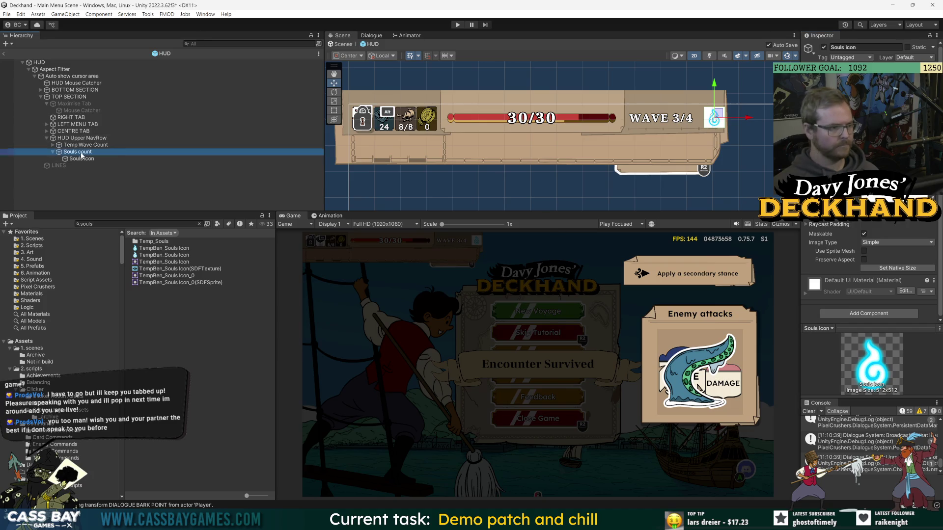
pyautogui.click(879, 195)
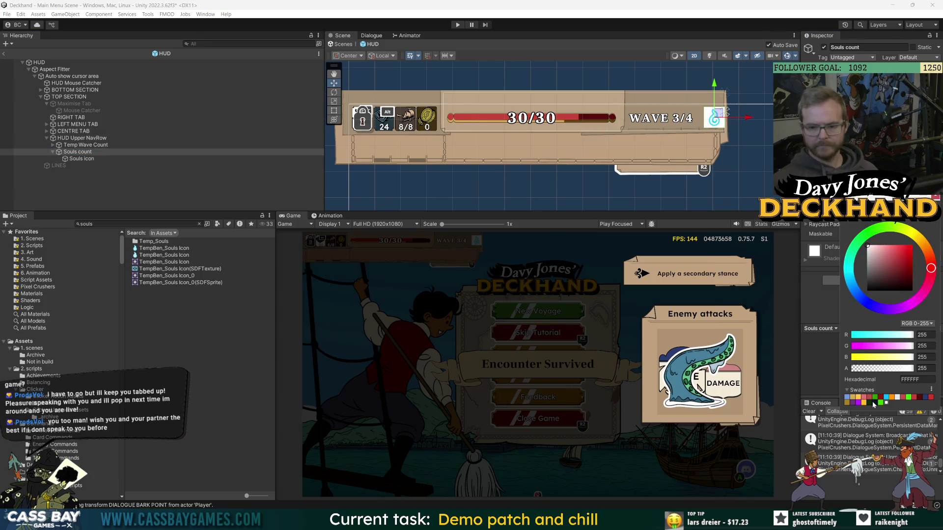
pyautogui.click(848, 400)
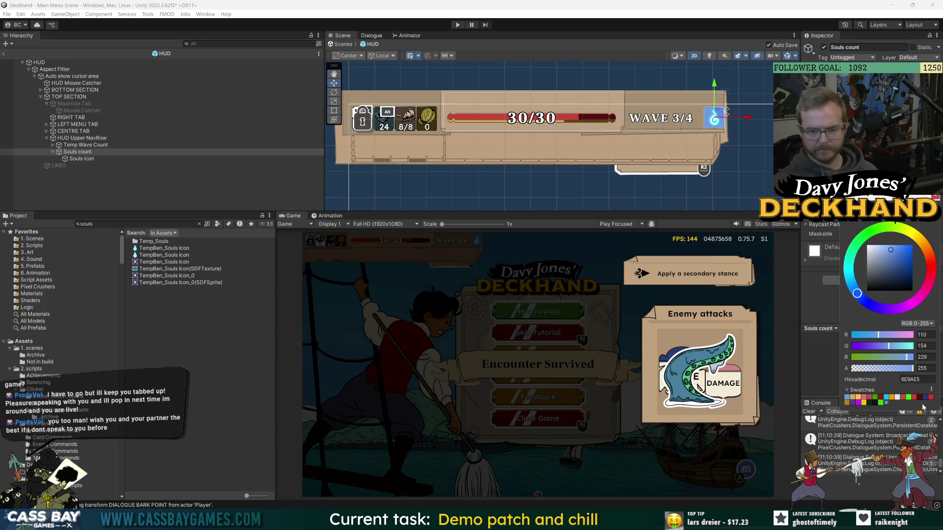
pyautogui.click(896, 271)
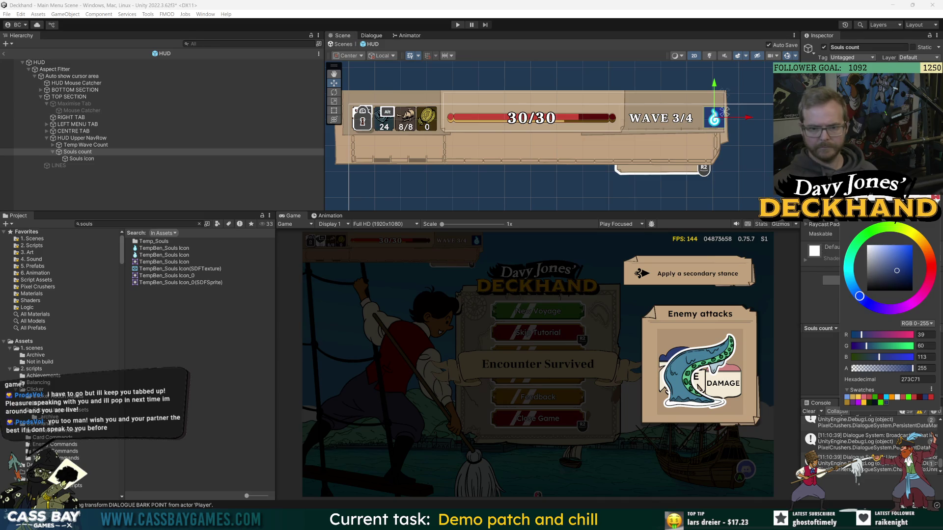
pyautogui.click(88, 159)
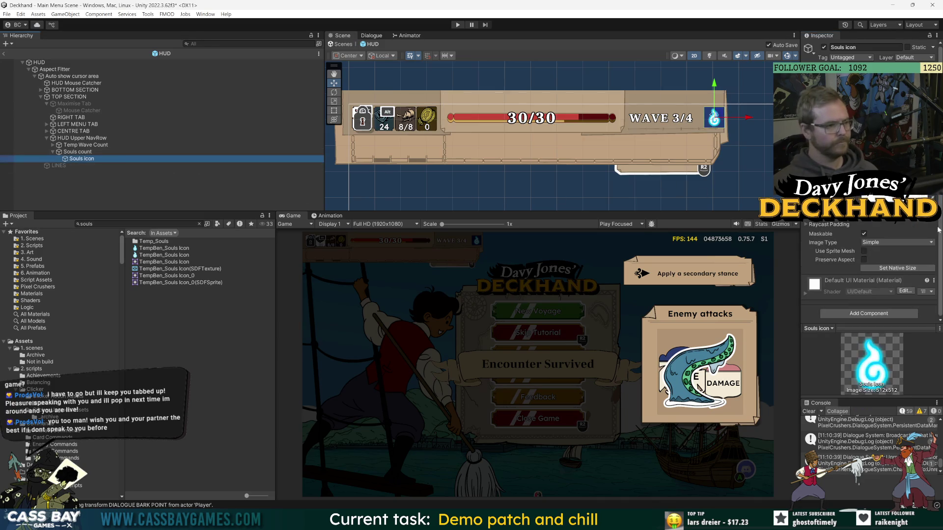
pyautogui.scroll(4, 639, 123)
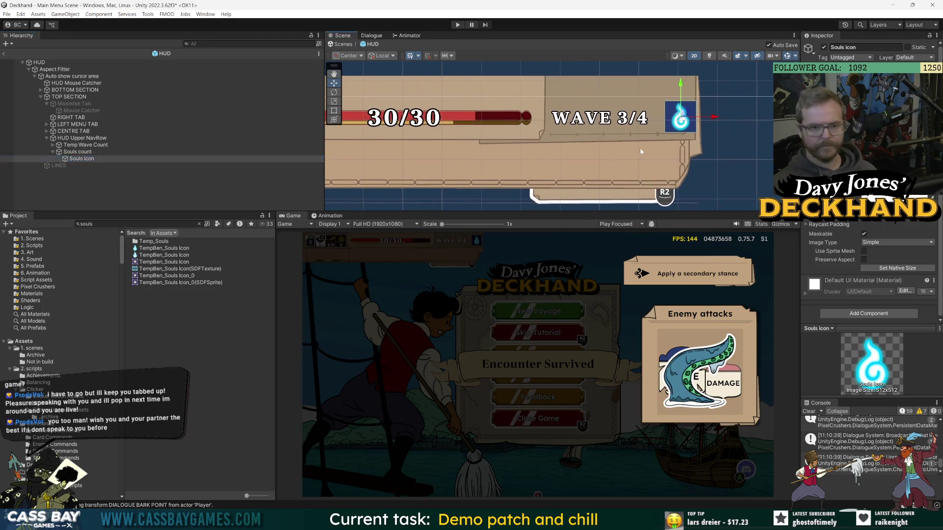
# - Duplicate Souls count, rename the copy 'outline', and place it inside Souls count above Souls icon
pyautogui.click(162, 184)
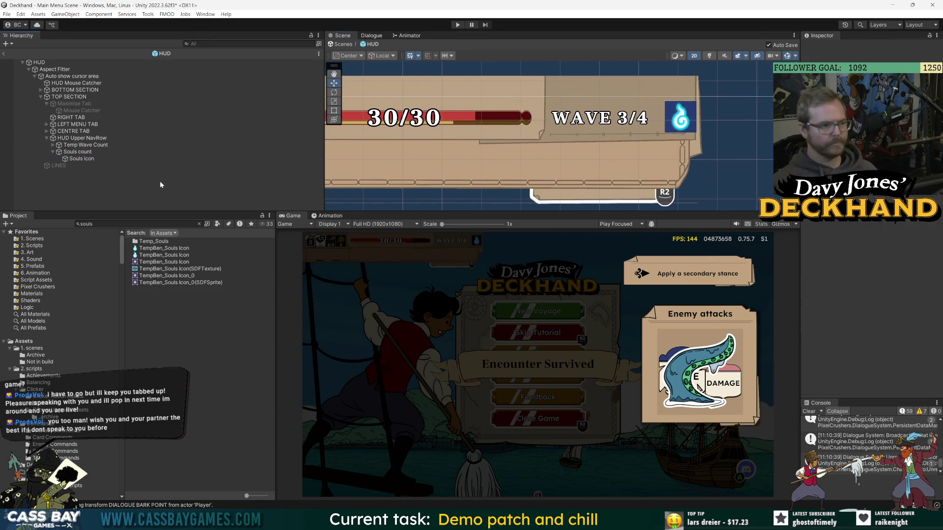
pyautogui.click(90, 152)
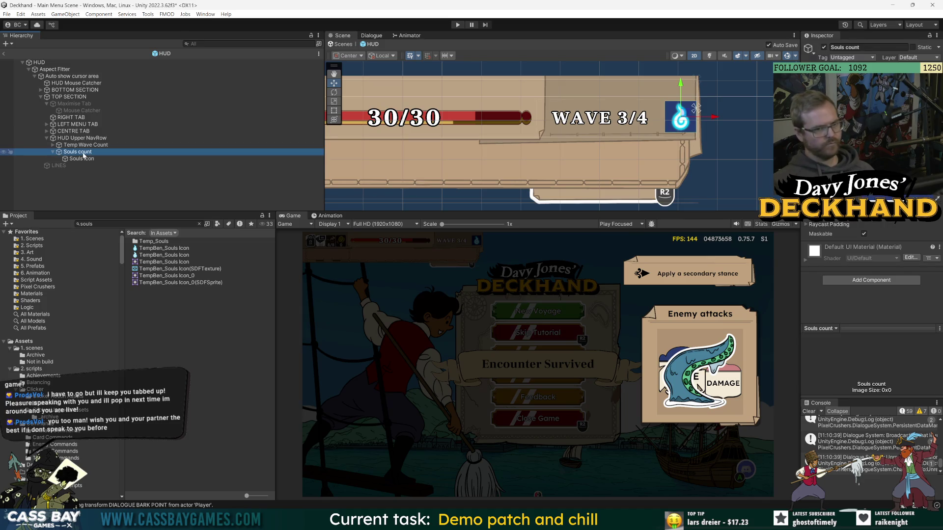
pyautogui.hotkey('ctrl', 'd')
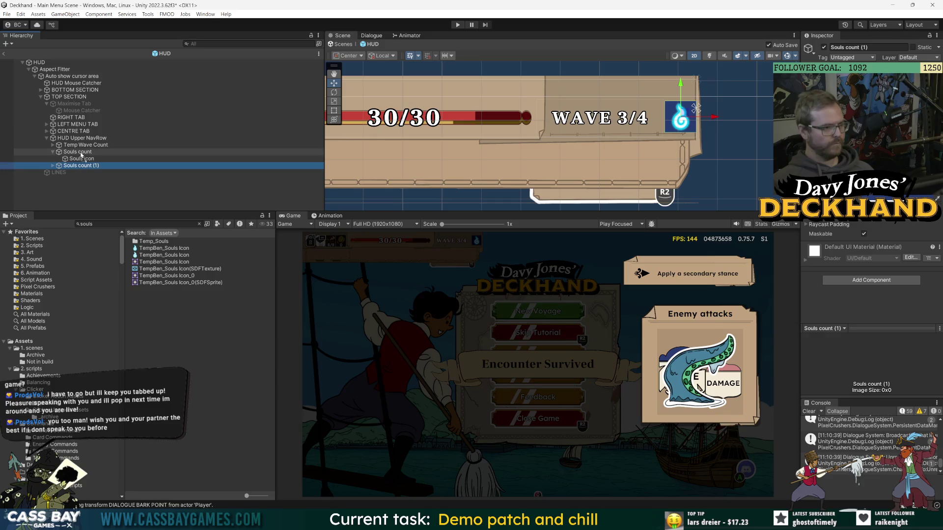
pyautogui.click(87, 166)
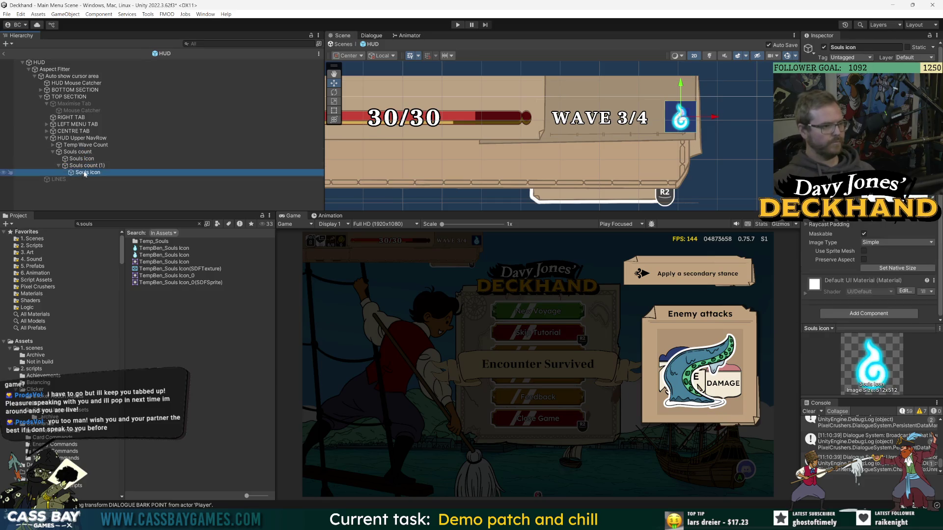
pyautogui.press('F2')
pyautogui.write('o')
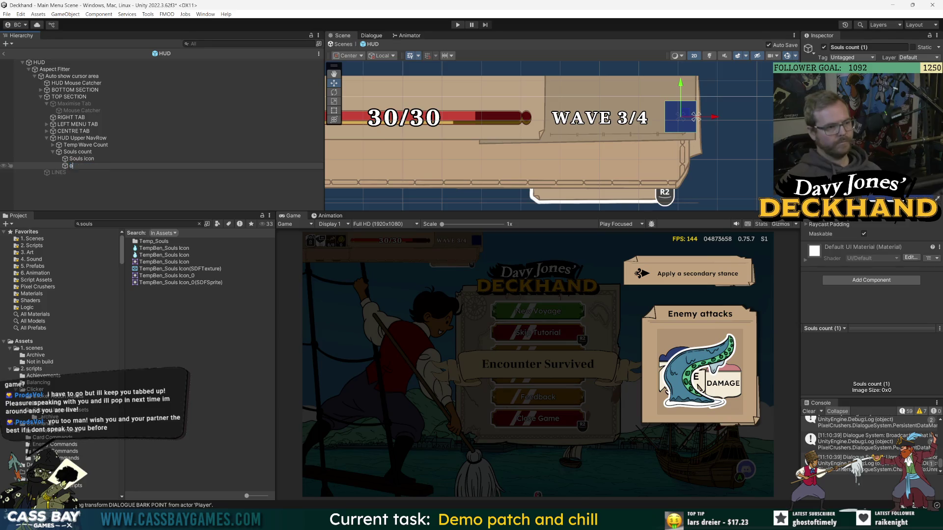
pyautogui.write('utline')
pyautogui.press('Return')
pyautogui.moveTo(79, 167); pyautogui.dragTo(91, 159)
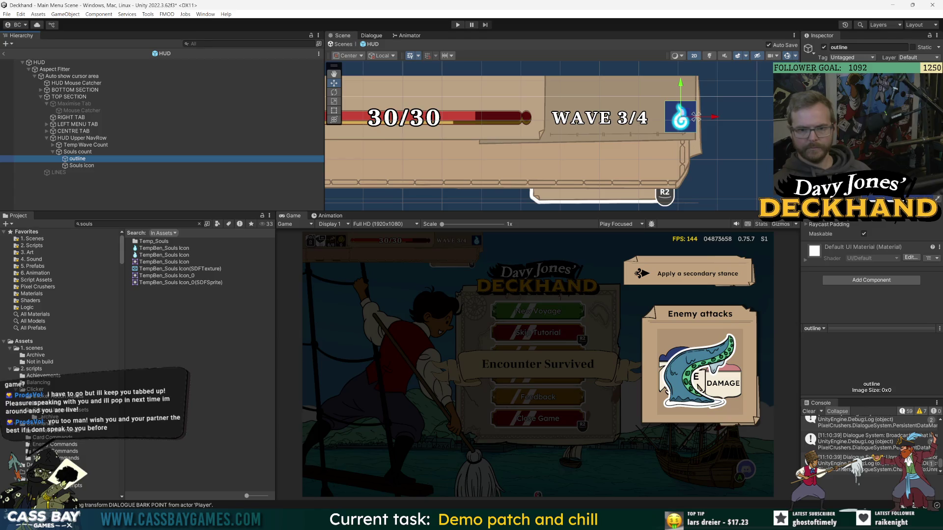
# - Set the Souls count box colour to white and preview the framed box
pyautogui.click(135, 153)
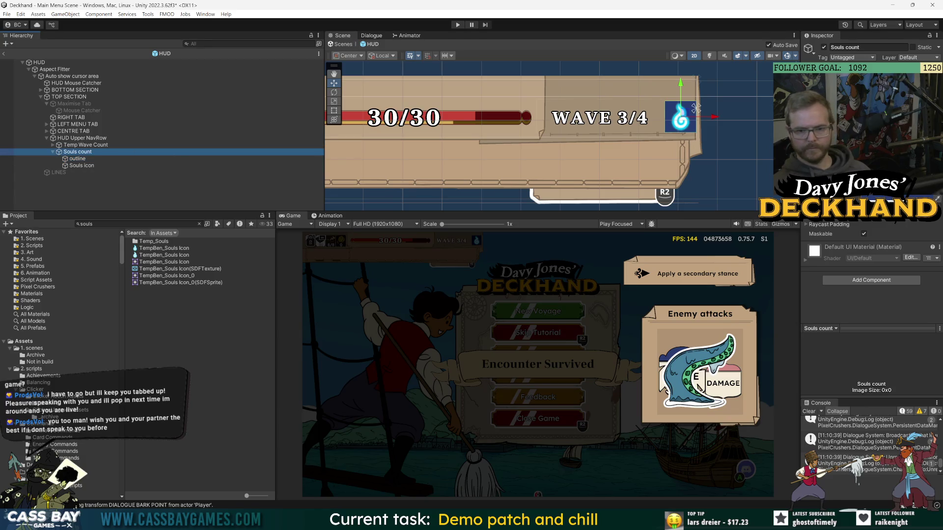
pyautogui.click(874, 195)
pyautogui.click(888, 279)
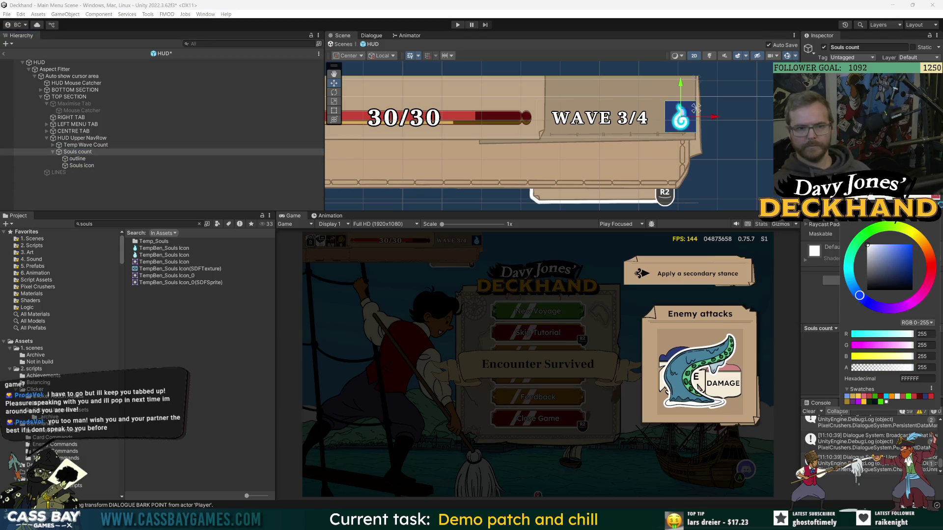
pyautogui.press('Escape')
pyautogui.click(77, 158)
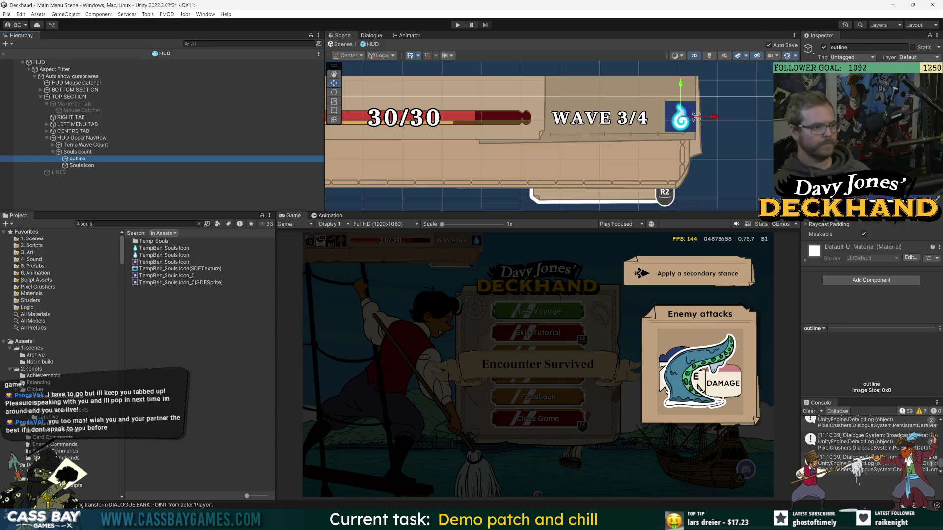
pyautogui.hotkey('alt', 'Tab')
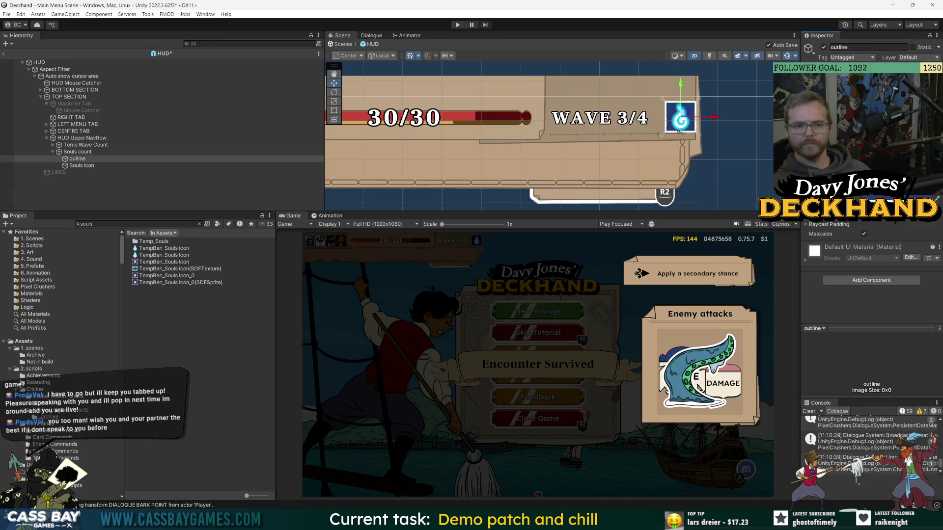
pyautogui.click(129, 192)
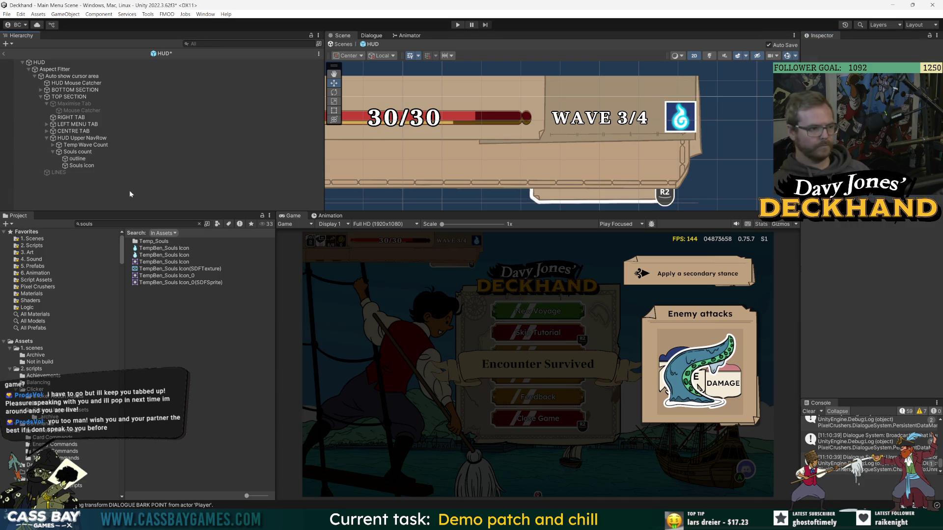
pyautogui.click(77, 158)
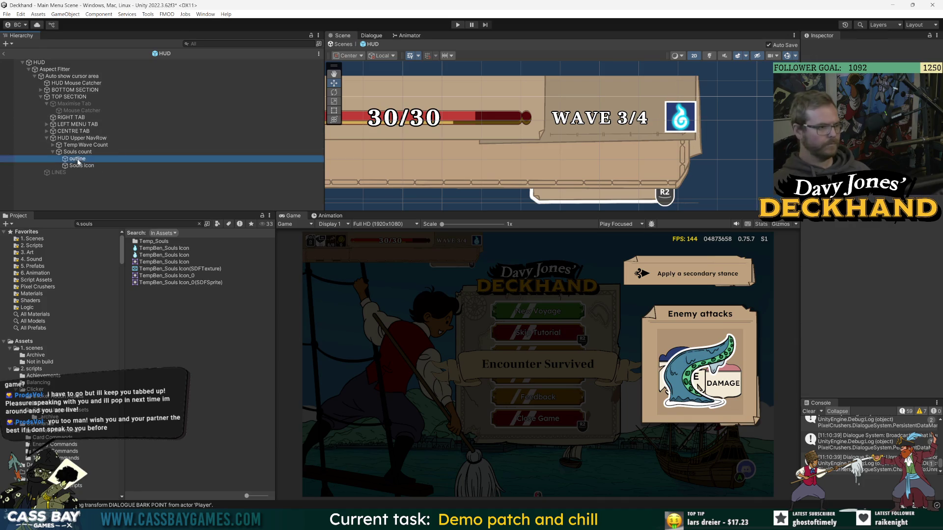
# - Make the Souls count frame semi-transparent black
pyautogui.click(696, 108)
pyautogui.click(874, 195)
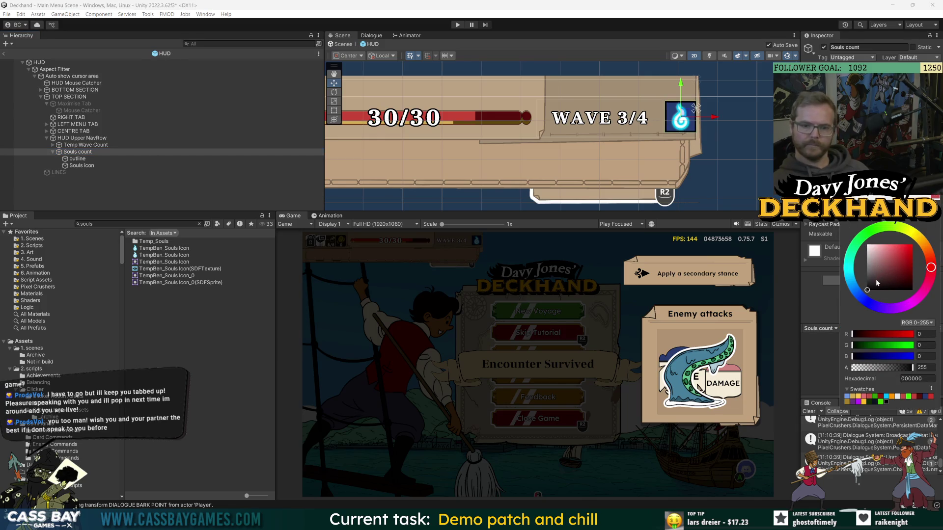
pyautogui.moveTo(913, 367); pyautogui.dragTo(880, 368)
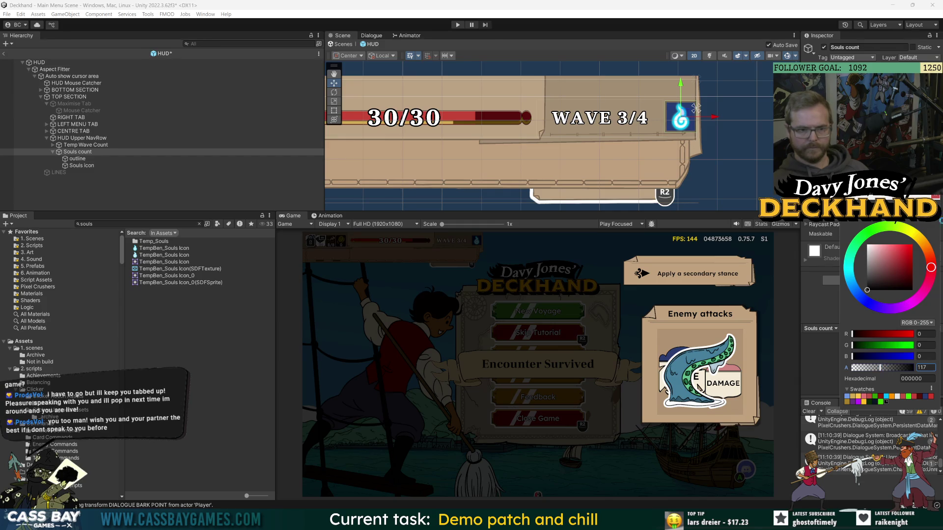
pyautogui.click(222, 208)
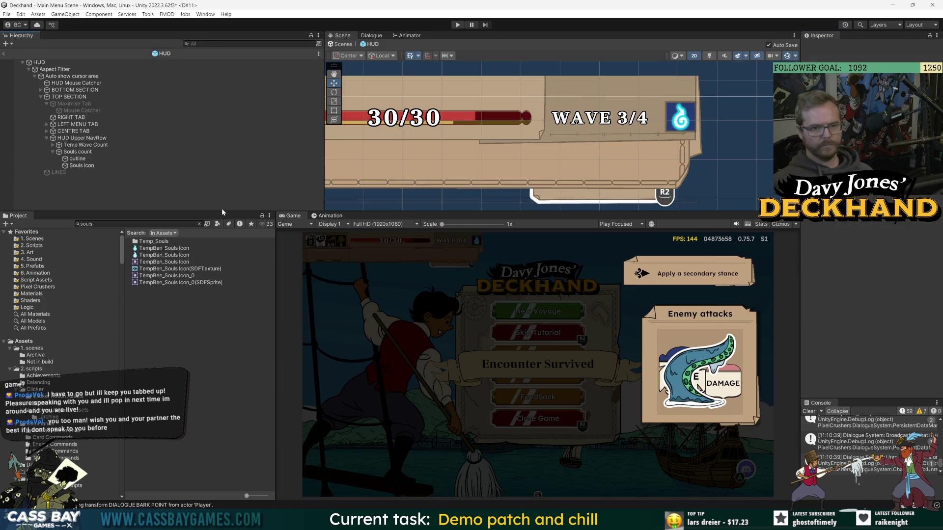
# - Rename the outline layer to 'bg' and tint it dark blue 273C71 with reduced opacity
pyautogui.click(80, 162)
pyautogui.press('F2')
pyautogui.write('bg')
pyautogui.press('Return')
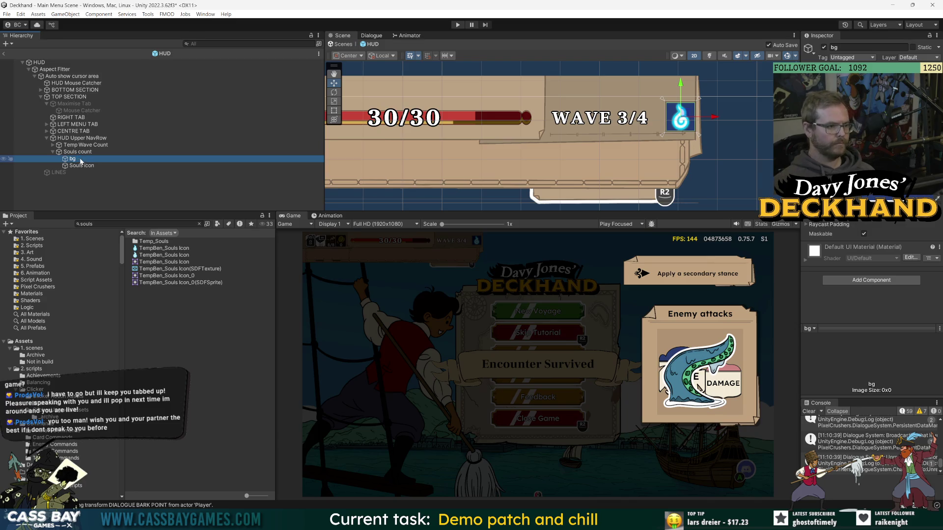
pyautogui.click(933, 196)
pyautogui.click(900, 275)
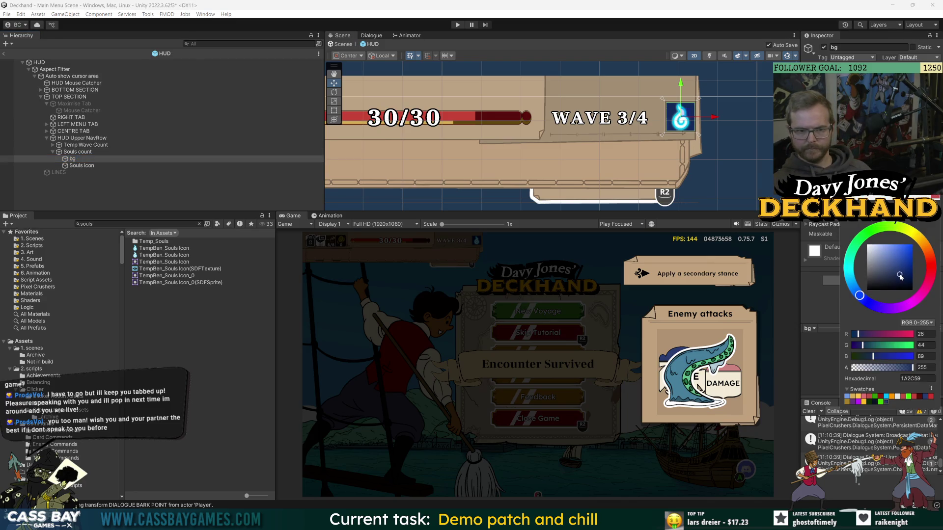
pyautogui.hotkey('ctrl', 'z')
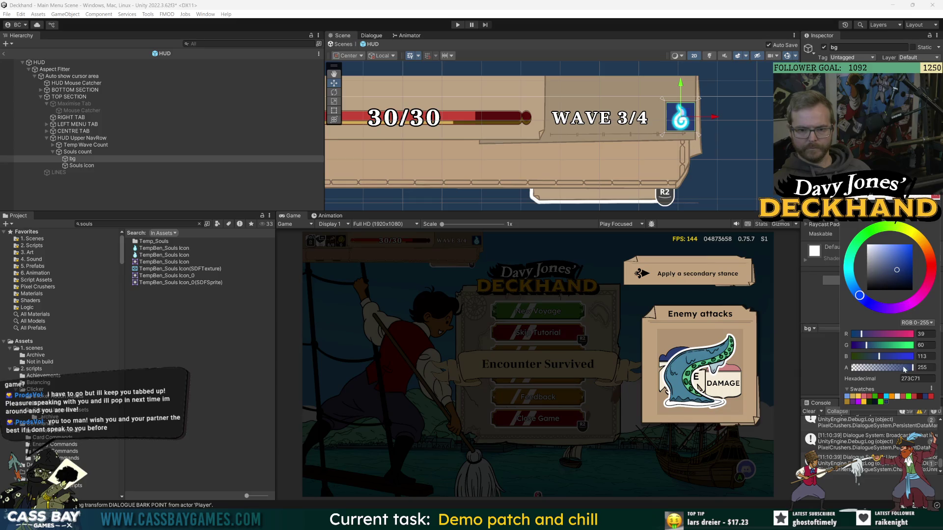
pyautogui.click(905, 368)
pyautogui.moveTo(905, 369); pyautogui.dragTo(914, 370)
pyautogui.click(937, 198)
# - Preview the finished Souls box by deselecting and reselecting Souls count
pyautogui.click(500, 155)
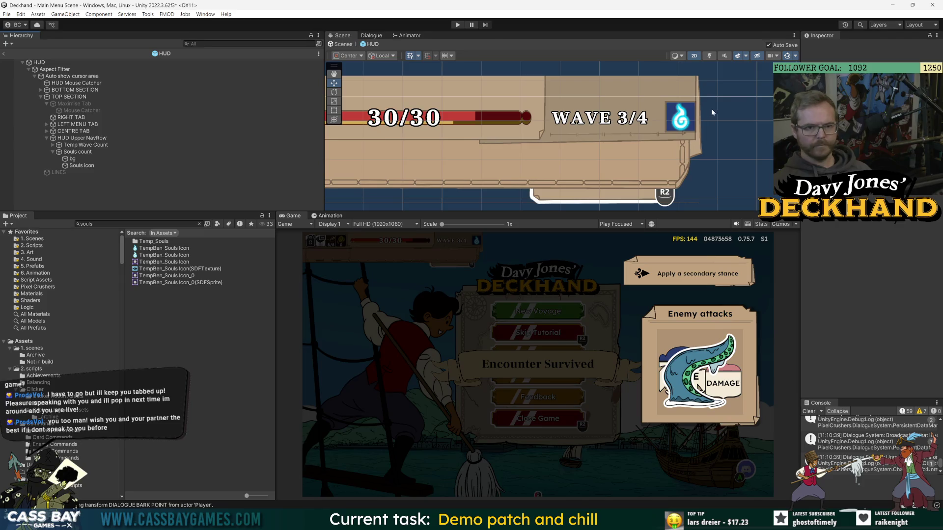
pyautogui.click(78, 153)
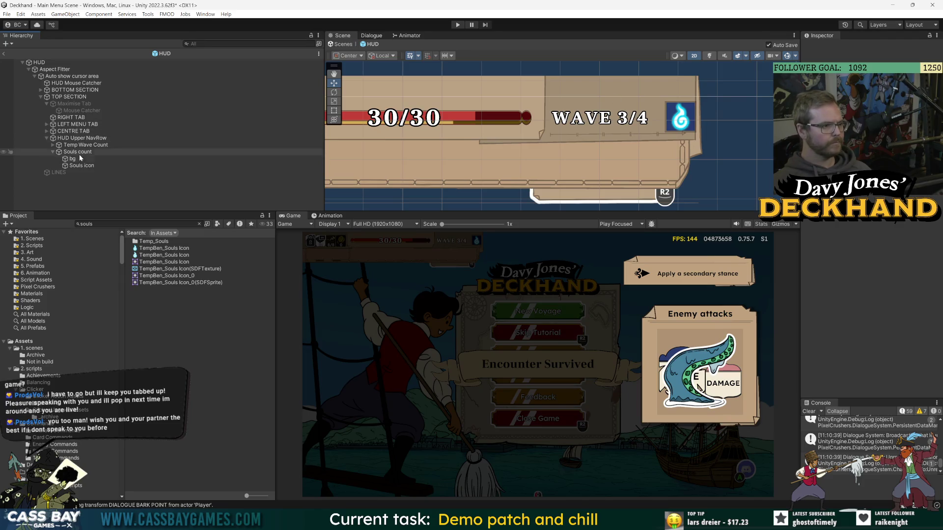
pyautogui.click(717, 137)
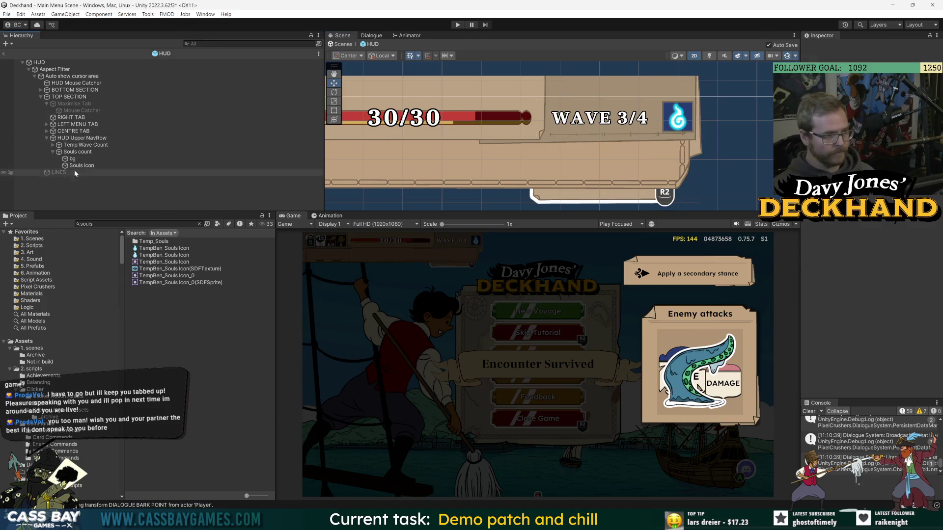
pyautogui.click(77, 154)
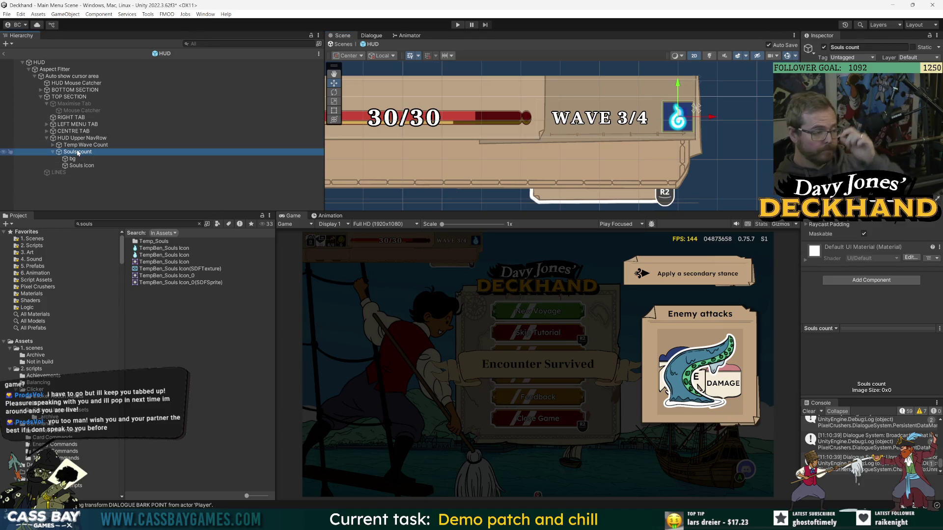
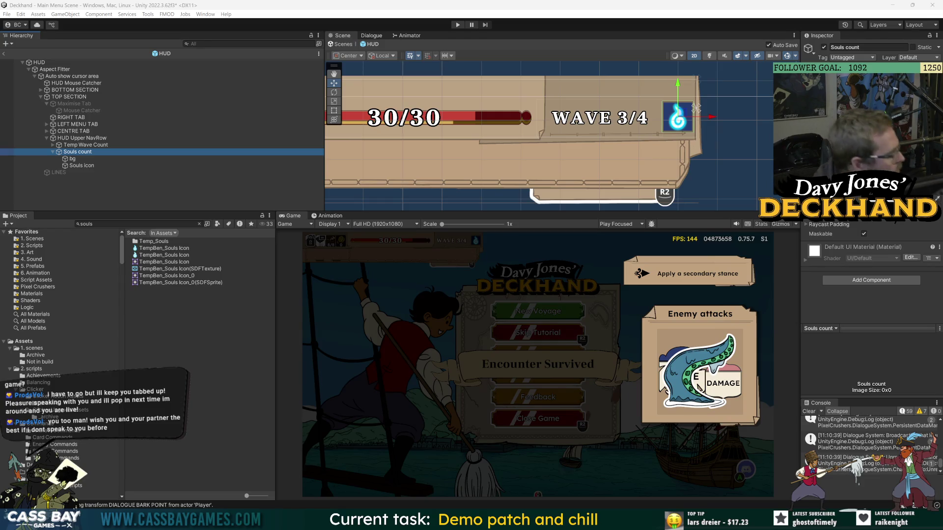
# - Search the Project window for 'voyage persist' and open the _VOYAGE PERSIST prefab
pyautogui.click(239, 309)
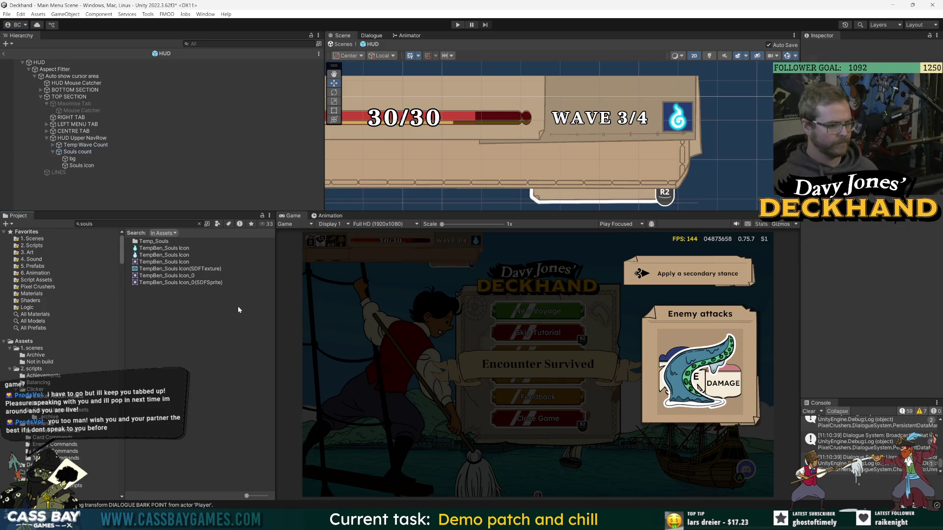
pyautogui.hotkey('ctrl', 'f')
pyautogui.write('voyag ep')
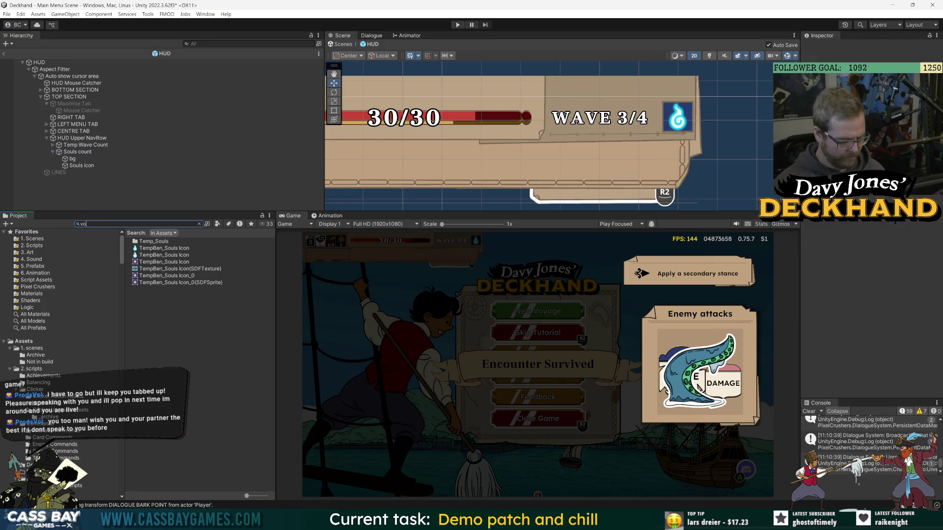
pyautogui.press('BackSpace')
pyautogui.press('BackSpace')
pyautogui.press('BackSpace')
pyautogui.write('e pers')
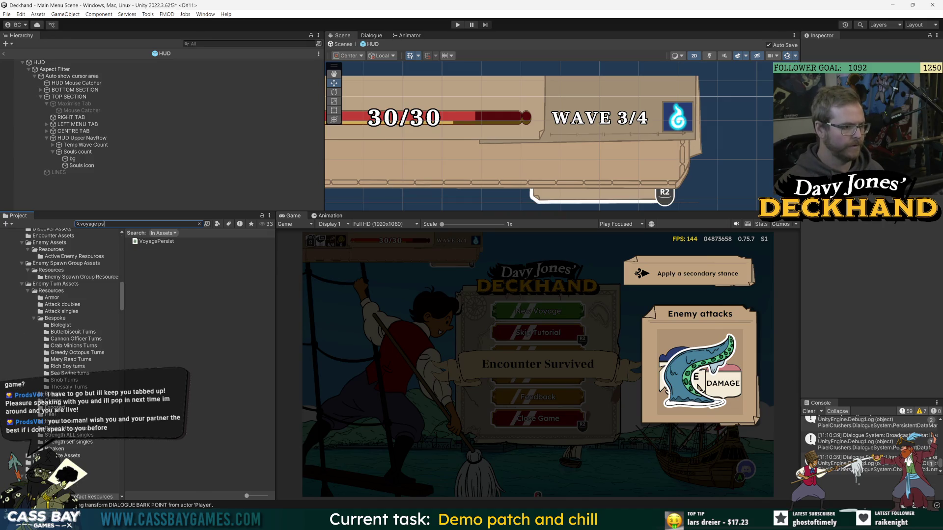
pyautogui.write('is')
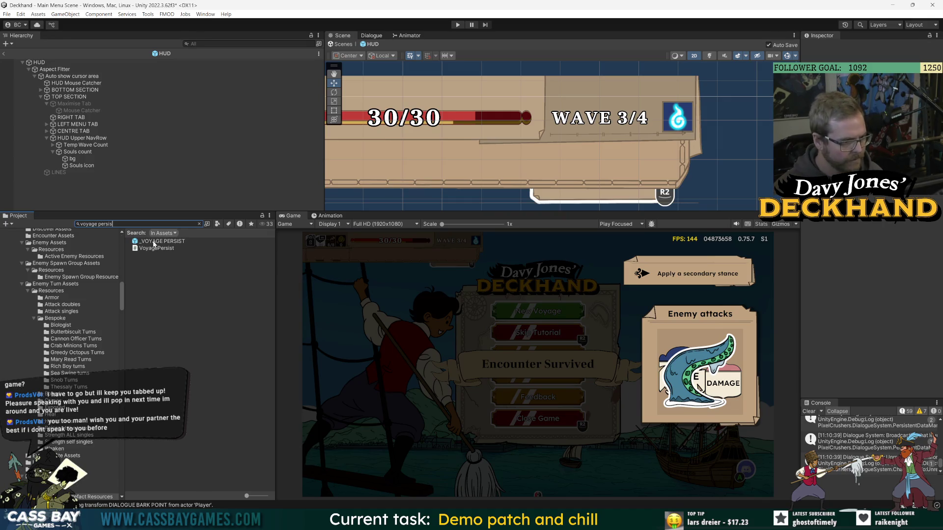
pyautogui.doubleClick(152, 241)
# - Widen the inspector and scene view, select the prefab root, and bring up VoyagePersist.cs in Visual Studio
pyautogui.moveTo(800, 250)
pyautogui.mouseDown()
pyautogui.moveTo(677, 251)
pyautogui.moveTo(728, 252)
pyautogui.mouseUp()
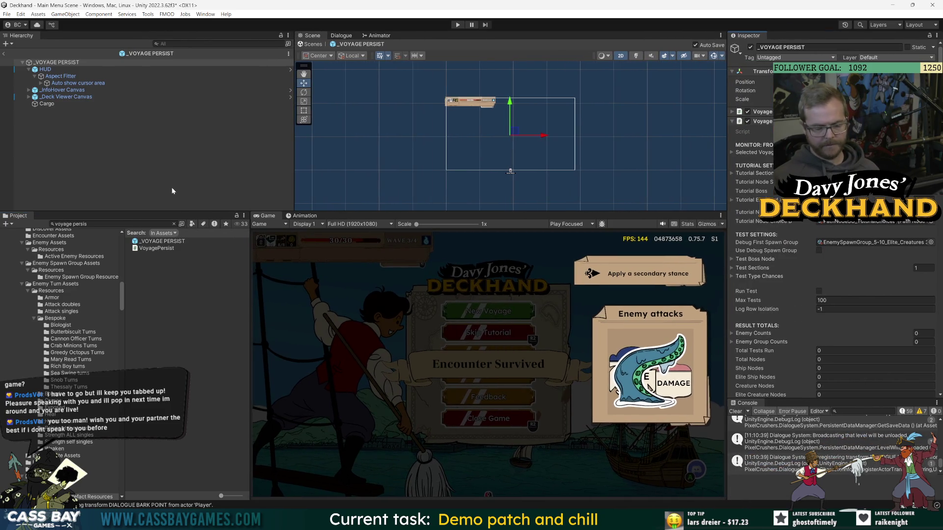
pyautogui.moveTo(350, 212); pyautogui.dragTo(350, 248)
pyautogui.click(47, 63)
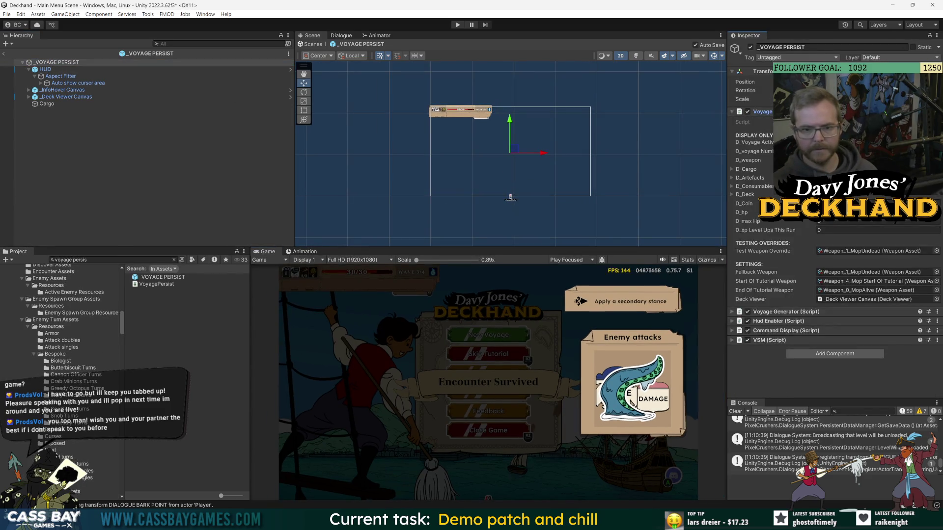
pyautogui.hotkey('alt', 'Tab')
pyautogui.moveTo(180, 68); pyautogui.dragTo(181, 366)
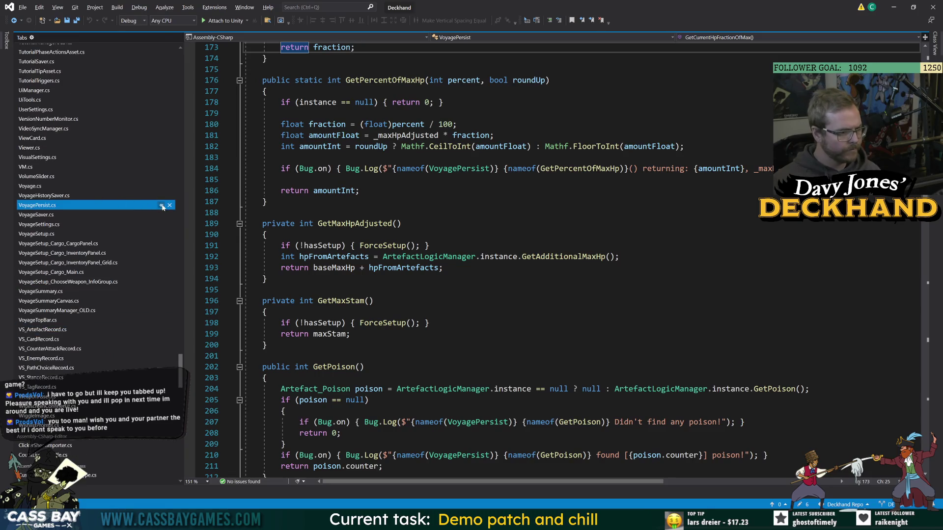
pyautogui.click(373, 301)
pyautogui.scroll(20, 373, 300)
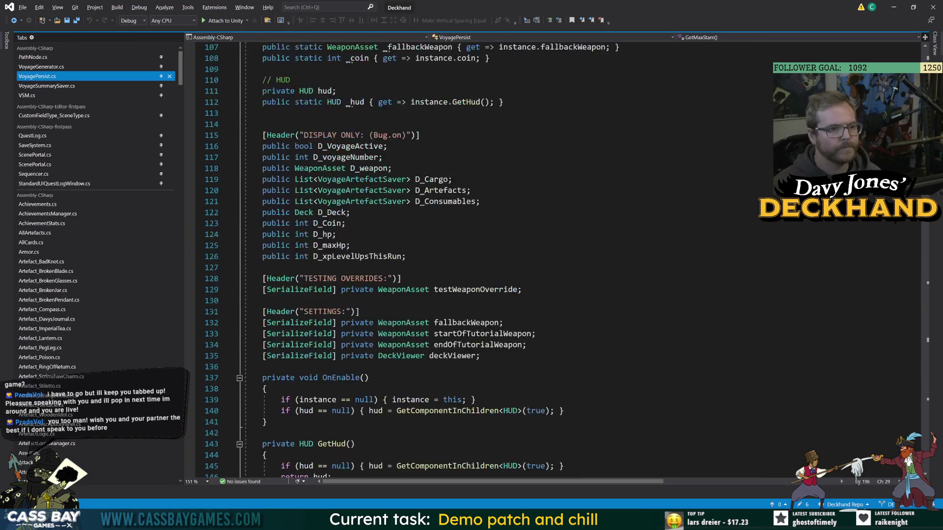
pyautogui.scroll(18, 373, 300)
pyautogui.scroll(-7, 373, 300)
pyautogui.scroll(4, 373, 300)
pyautogui.click(374, 180)
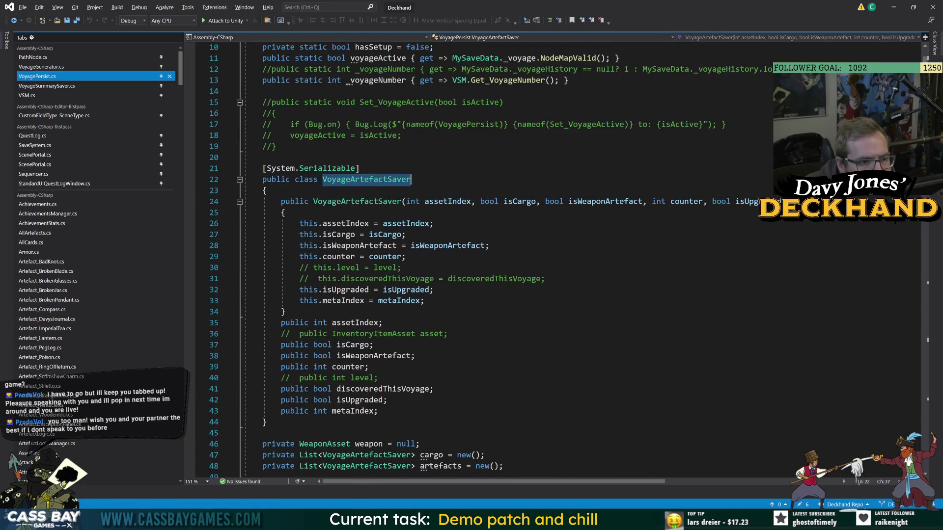
pyautogui.click(373, 345)
pyautogui.click(378, 411)
pyautogui.click(402, 202)
pyautogui.click(410, 180)
pyautogui.press('Up')
pyautogui.press('Up')
pyautogui.press('Up')
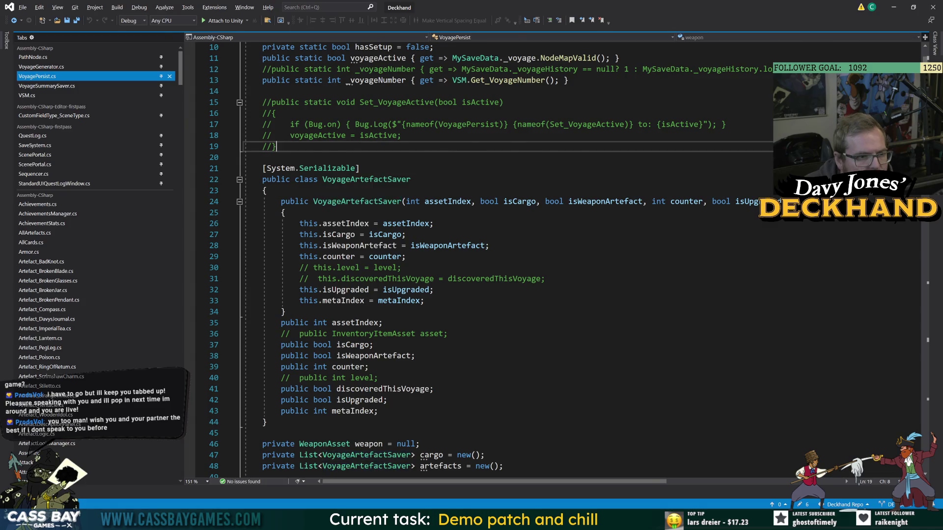
pyautogui.scroll(3, 554, 256)
pyautogui.scroll(-7, 555, 256)
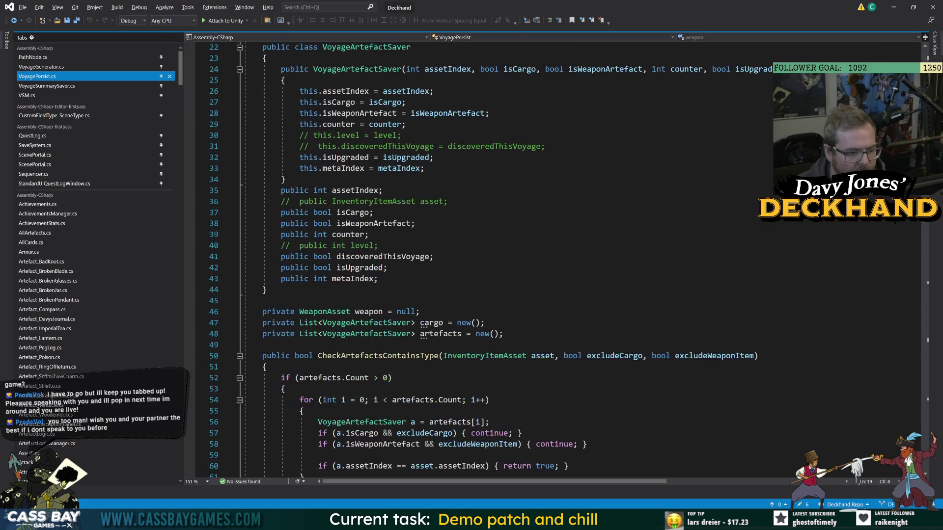
pyautogui.scroll(-3, 555, 255)
pyautogui.click(364, 256)
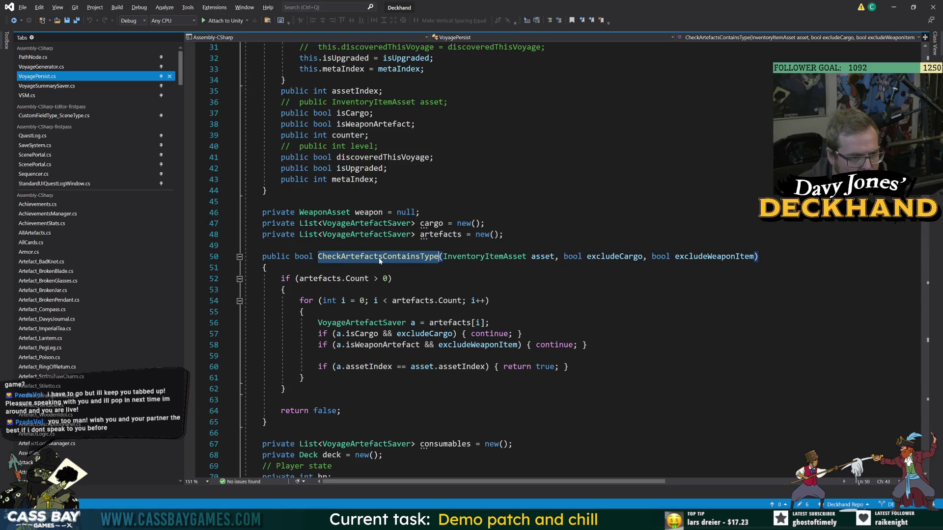
pyautogui.click(280, 400)
pyautogui.scroll(-9, 555, 255)
pyautogui.click(324, 179)
pyautogui.doubleClick(334, 202)
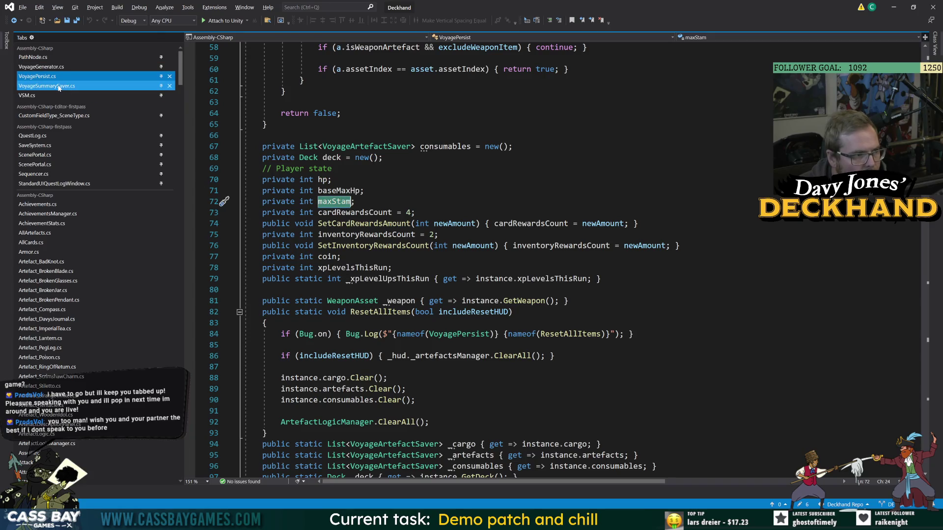
pyautogui.click(342, 256)
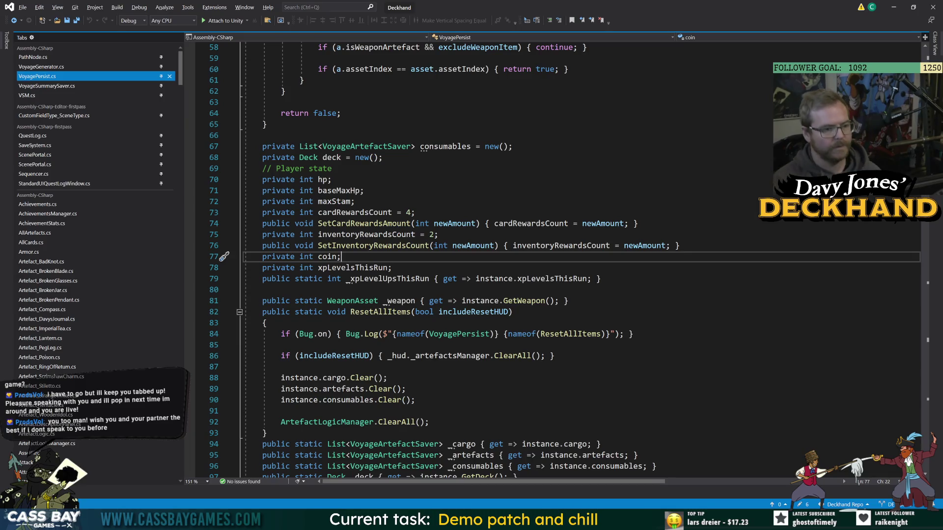
pyautogui.press('Return')
pyautogui.write('private int souls;')
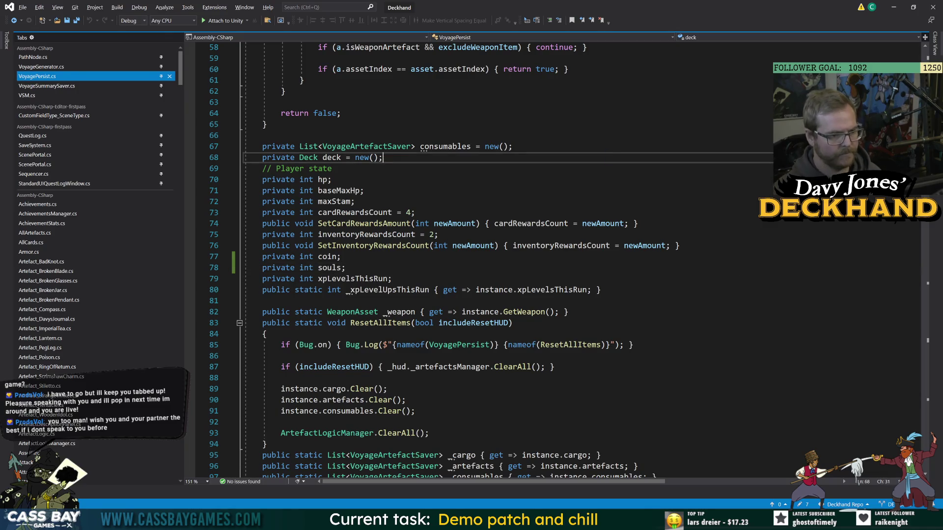
# - Add a static accessor 'public static int _souls { get => instance.souls; }' below the coin accessor
pyautogui.doubleClick(323, 268)
pyautogui.press('Up')
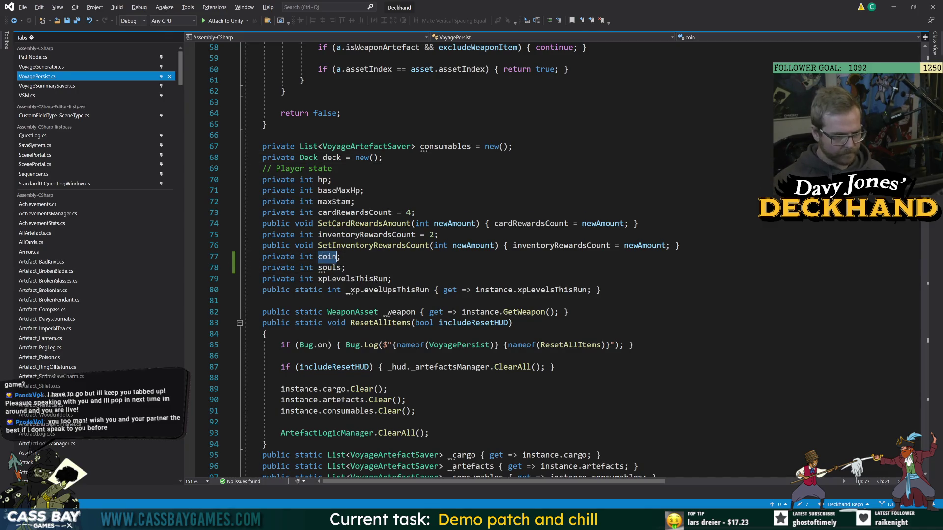
pyautogui.scroll(-8, 322, 268)
pyautogui.click(491, 345)
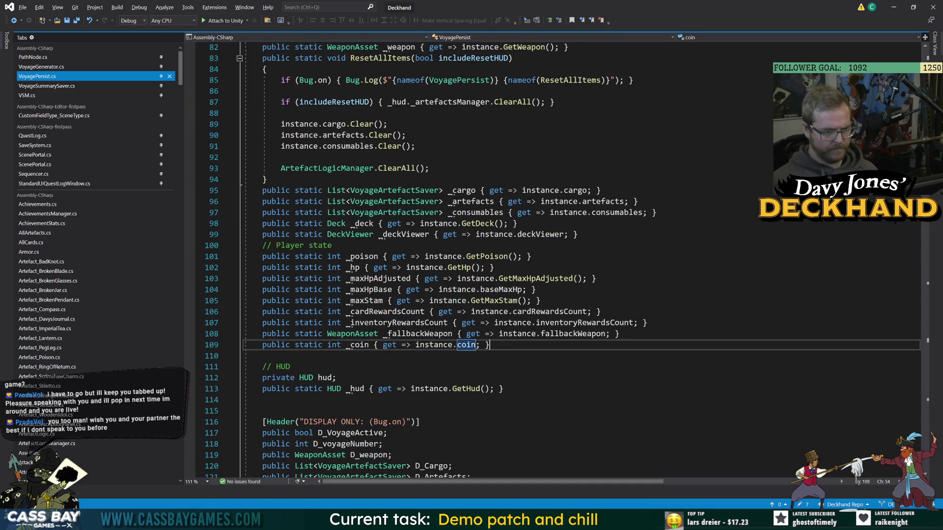
pyautogui.press('Return')
pyautogui.write('public static int _souls { ')
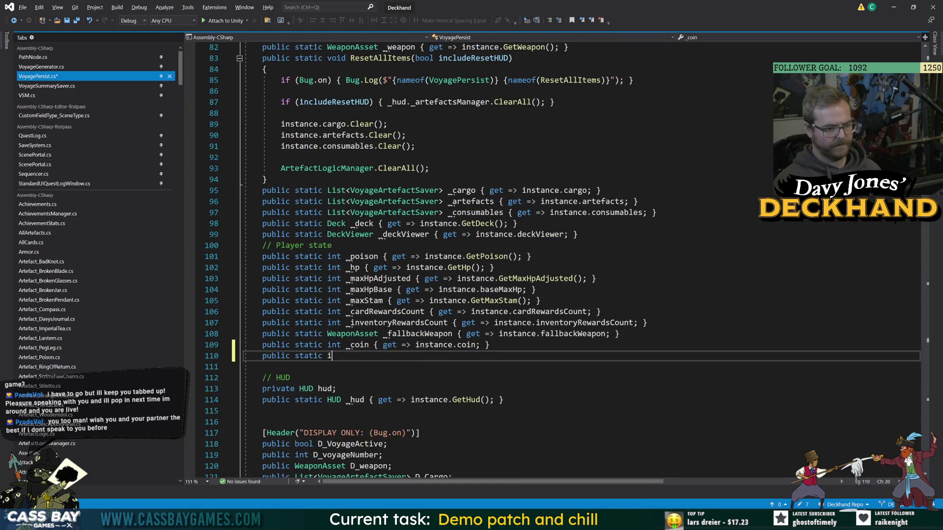
pyautogui.write('get => instance.sou')
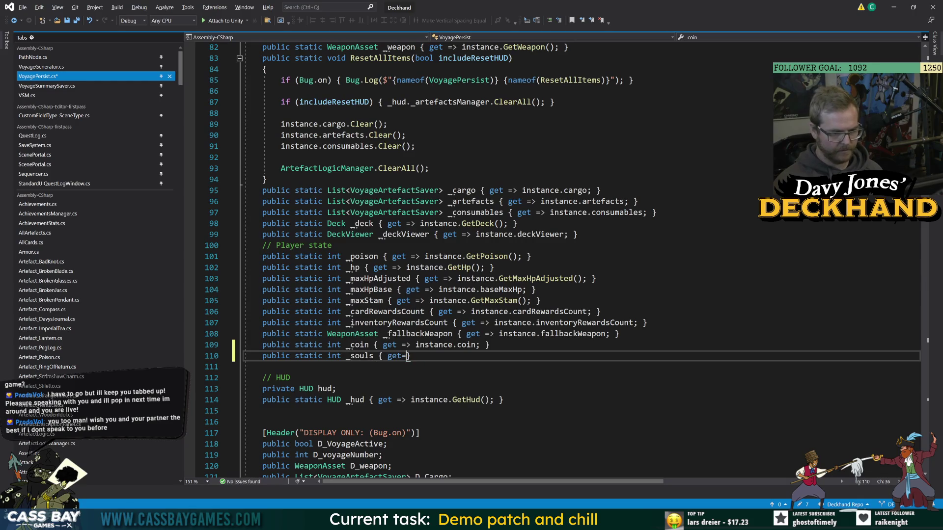
pyautogui.write('ls;')
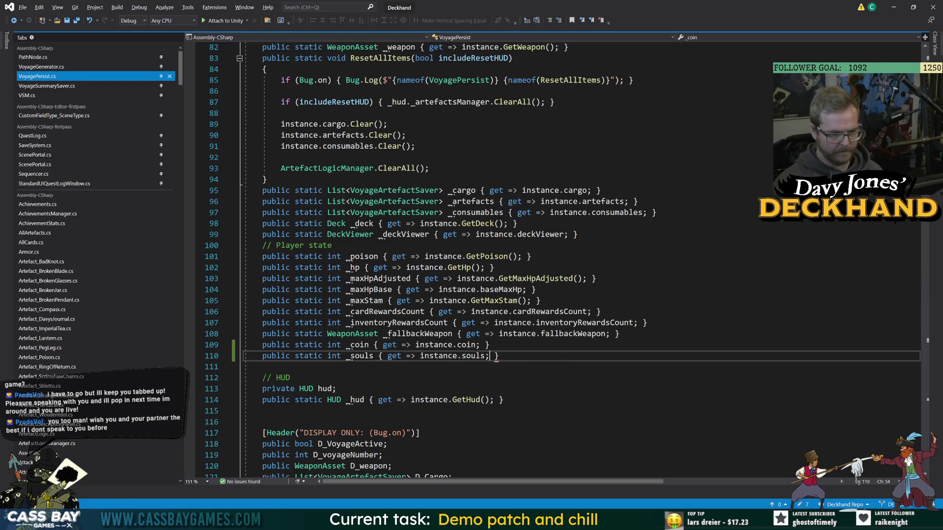
pyautogui.click(418, 432)
# - Declare a 'public int D_Souls;' debug field under D_Coin
pyautogui.click(477, 345)
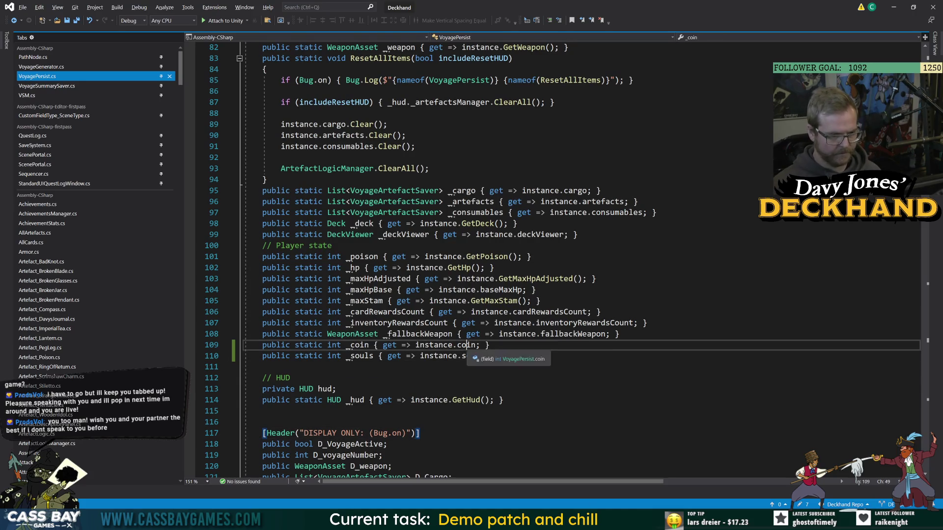
pyautogui.doubleClick(467, 345)
pyautogui.scroll(-6, 373, 358)
pyautogui.scroll(-6, 383, 357)
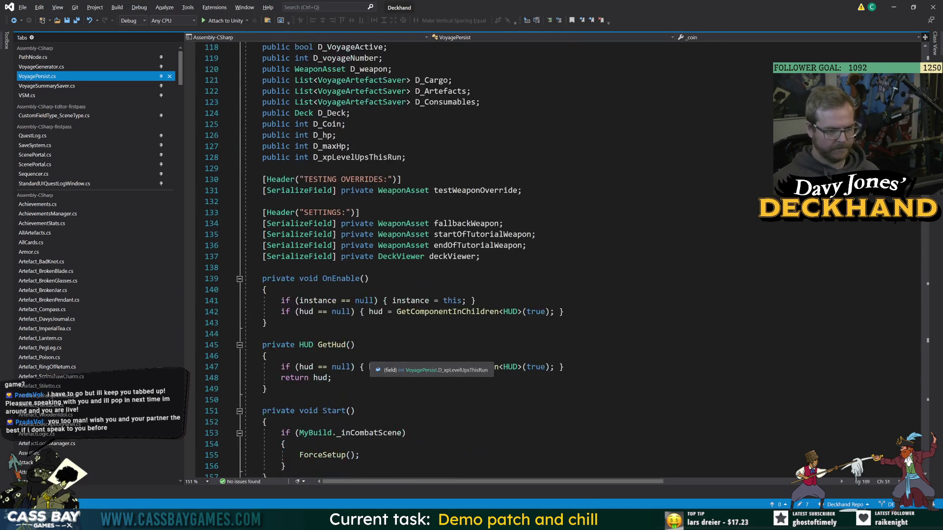
pyautogui.scroll(3, 383, 358)
pyautogui.click(346, 223)
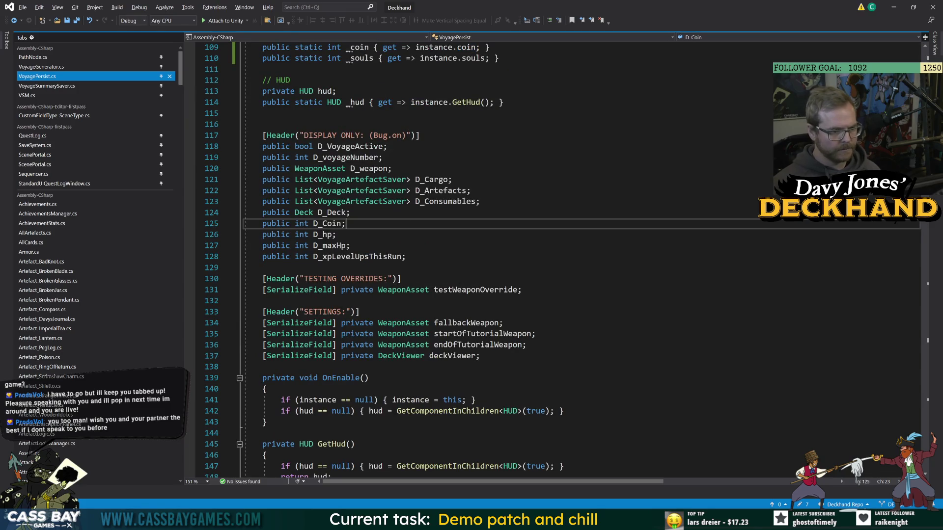
pyautogui.press('Return')
pyautogui.write('public int D_Souls;')
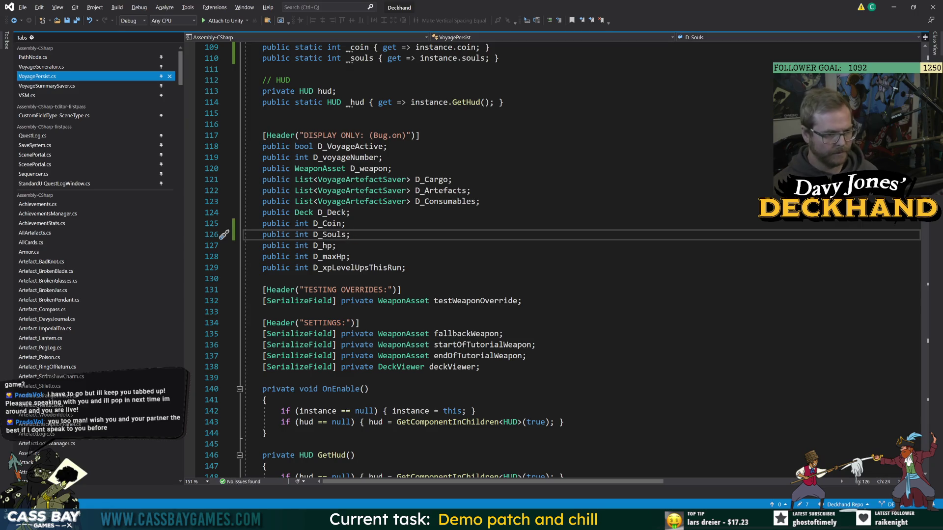
# - Add 'D_Souls = souls;' below the D_Coin assignment and save VoyagePersist.cs
pyautogui.press('Up')
pyautogui.scroll(-9, 491, 255)
pyautogui.scroll(-20, 491, 255)
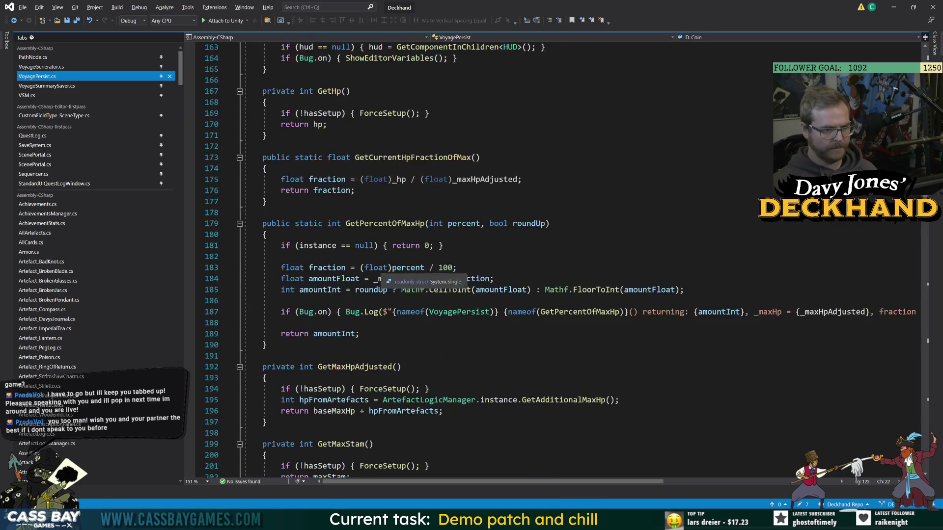
pyautogui.scroll(20, 491, 256)
pyautogui.scroll(-20, 491, 255)
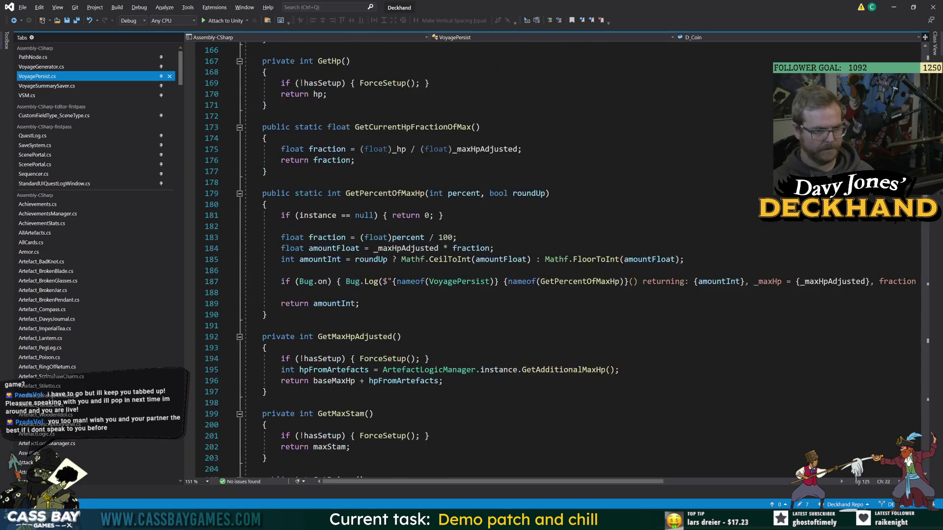
pyautogui.scroll(-20, 491, 256)
pyautogui.scroll(18, 492, 255)
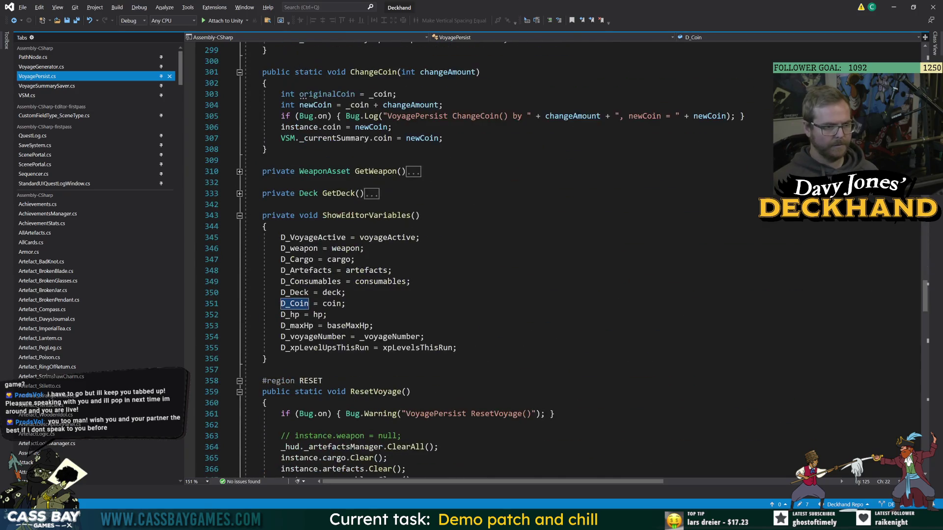
pyautogui.press('End')
pyautogui.press('Return')
pyautogui.write('D_Souls = ')
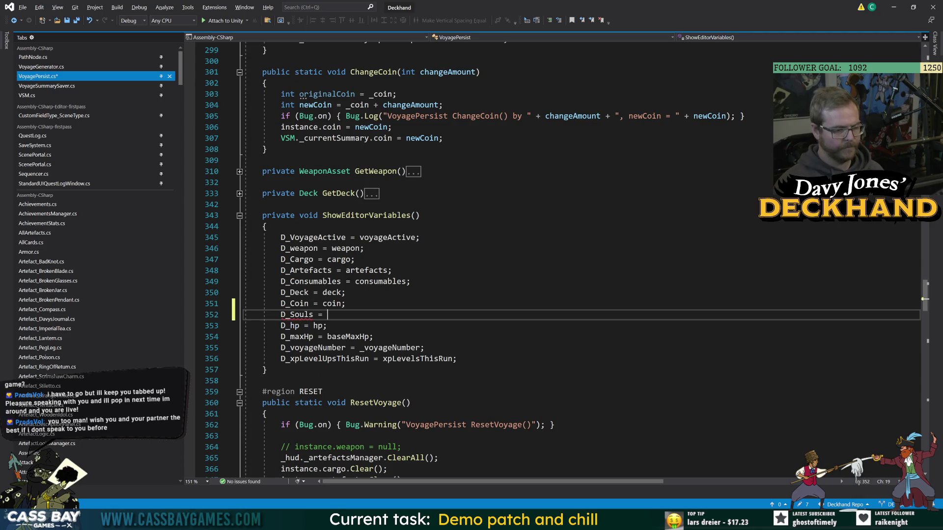
pyautogui.write('souls;')
pyautogui.hotkey('ctrl', 's')
# - Go to the definition of _currentSummary in ChangeCoin, then to the VoyageSummary class
pyautogui.doubleClick(332, 304)
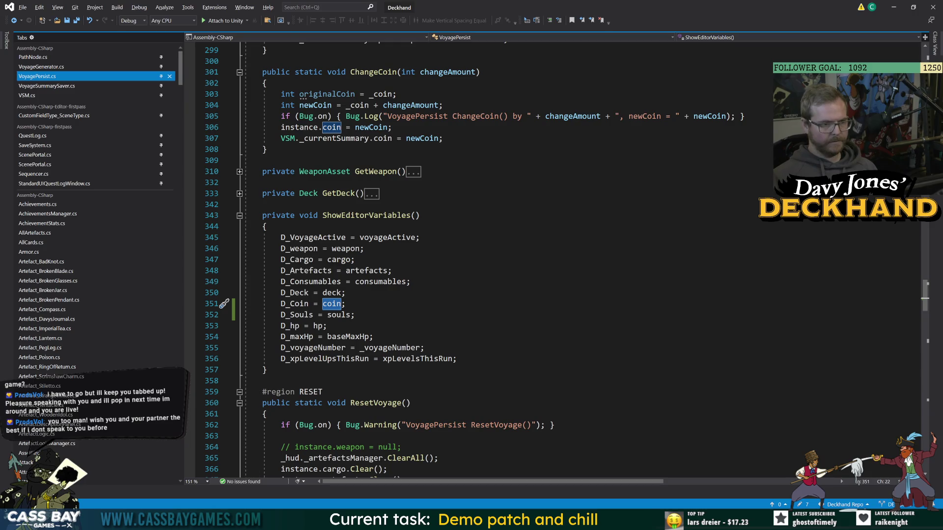
pyautogui.scroll(5, 418, 305)
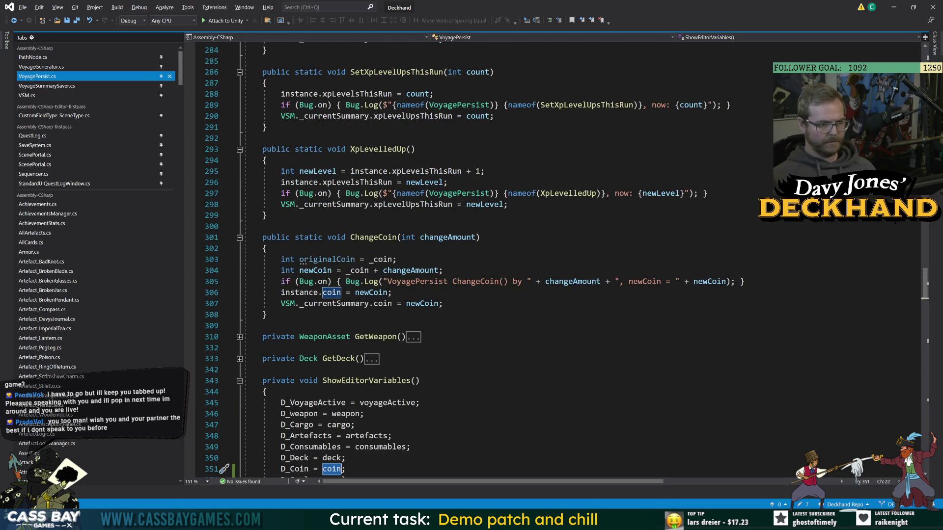
pyautogui.click(268, 315)
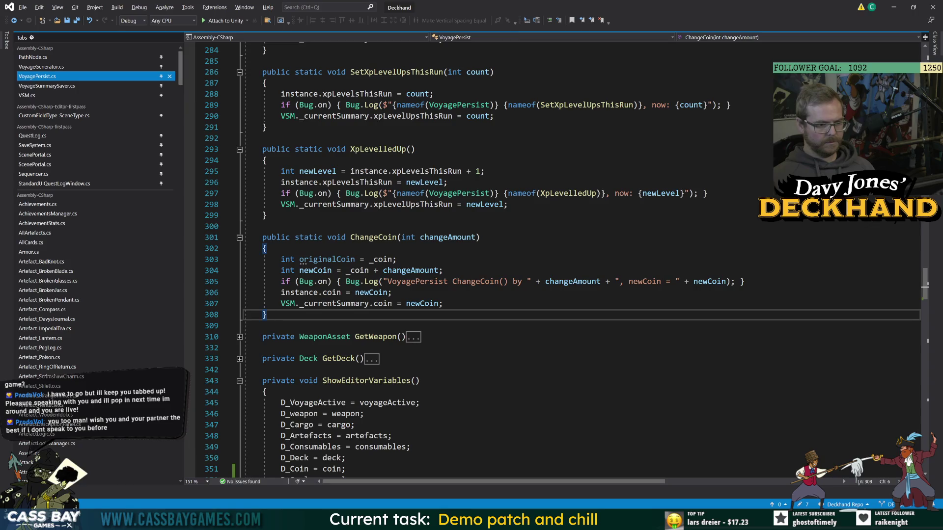
pyautogui.click(369, 303)
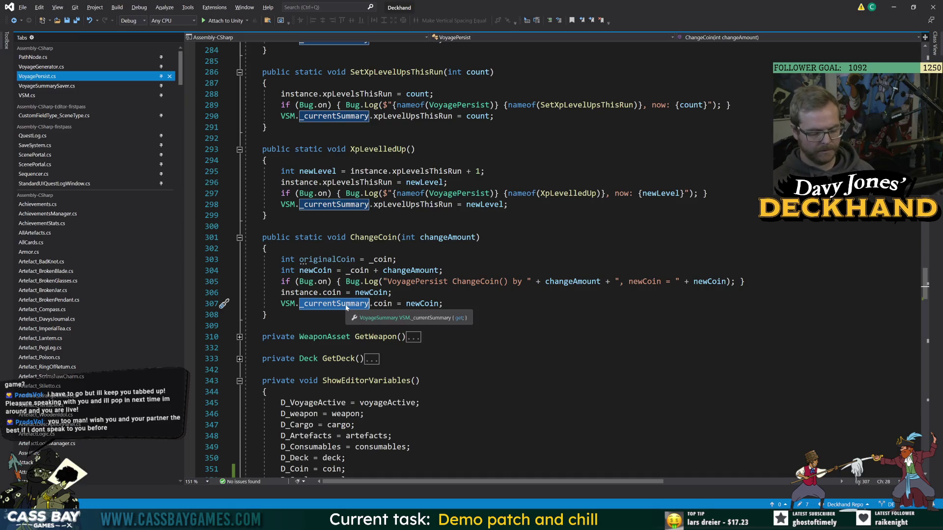
pyautogui.press('F12')
pyautogui.click(358, 256)
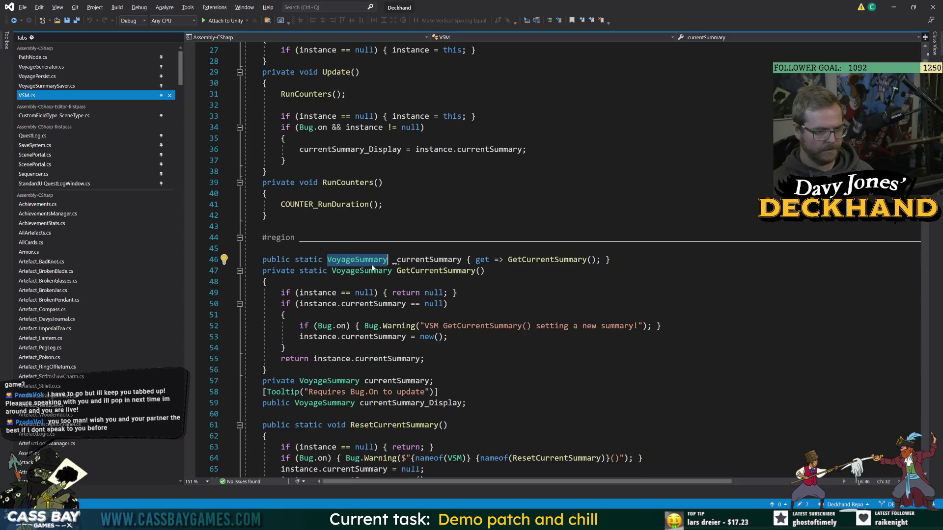
pyautogui.press('F12')
pyautogui.scroll(-5, 455, 291)
pyautogui.click(455, 300)
pyautogui.scroll(5, 455, 290)
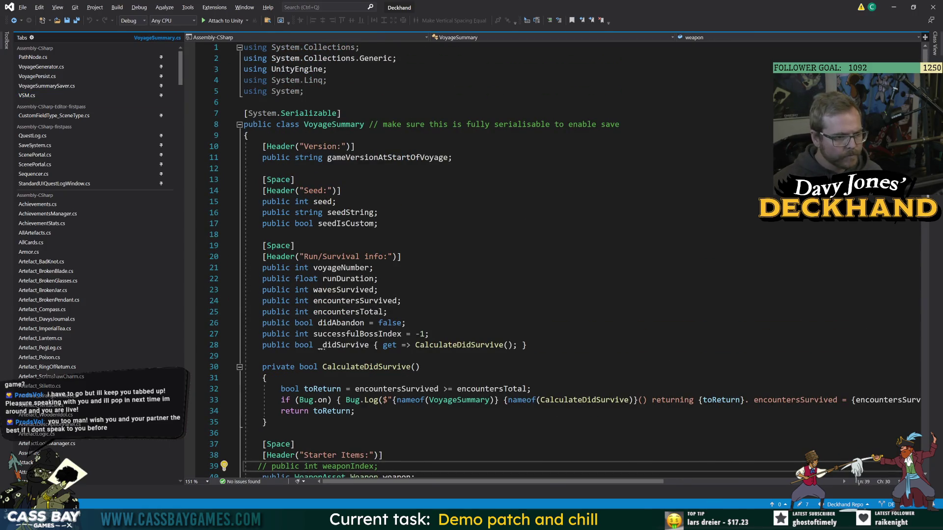
pyautogui.click(388, 278)
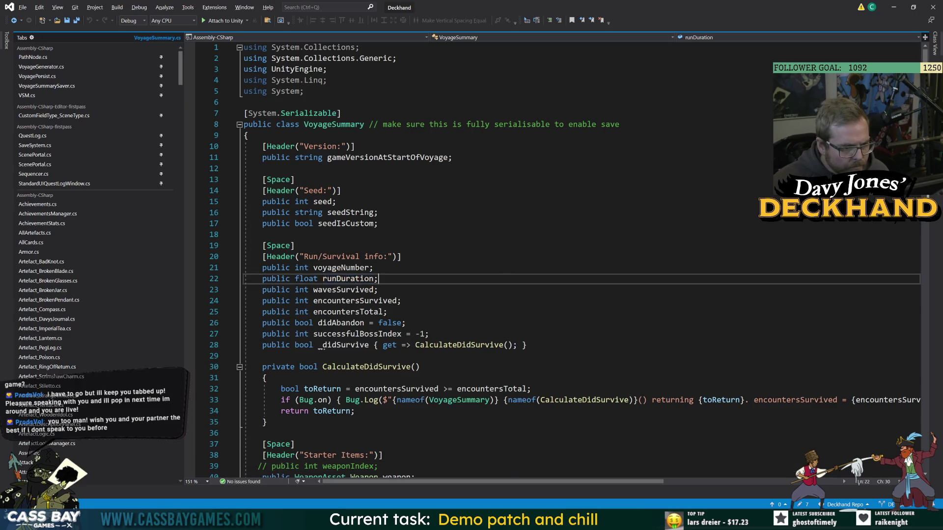
# - Duplicate the [Space] and Meta progress header lines just above the Meta progress section
pyautogui.scroll(-12, 388, 279)
pyautogui.scroll(-20, 557, 260)
pyautogui.scroll(15, 557, 261)
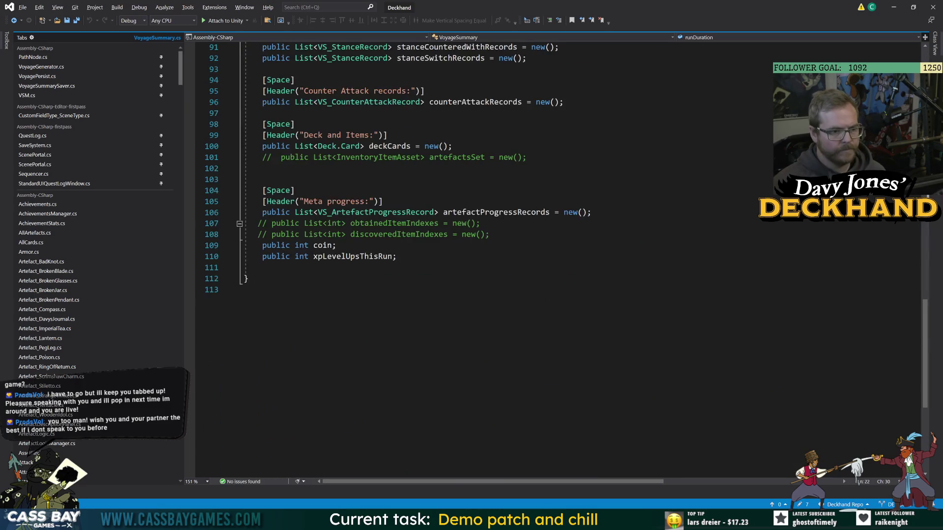
pyautogui.scroll(-5, 557, 260)
pyautogui.moveTo(383, 301)
pyautogui.mouseDown()
pyautogui.moveTo(257, 300)
pyautogui.moveTo(258, 289)
pyautogui.mouseUp()
pyautogui.hotkey('ctrl', 'c')
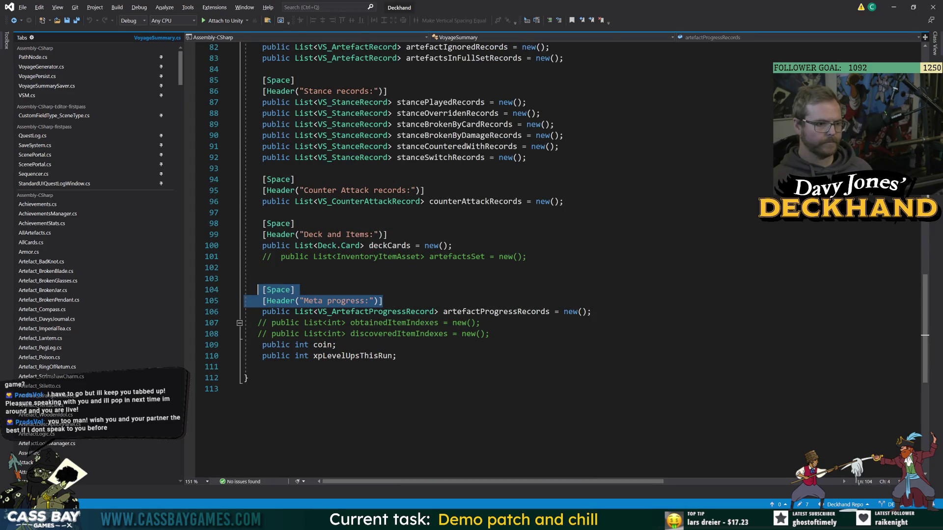
pyautogui.click(263, 268)
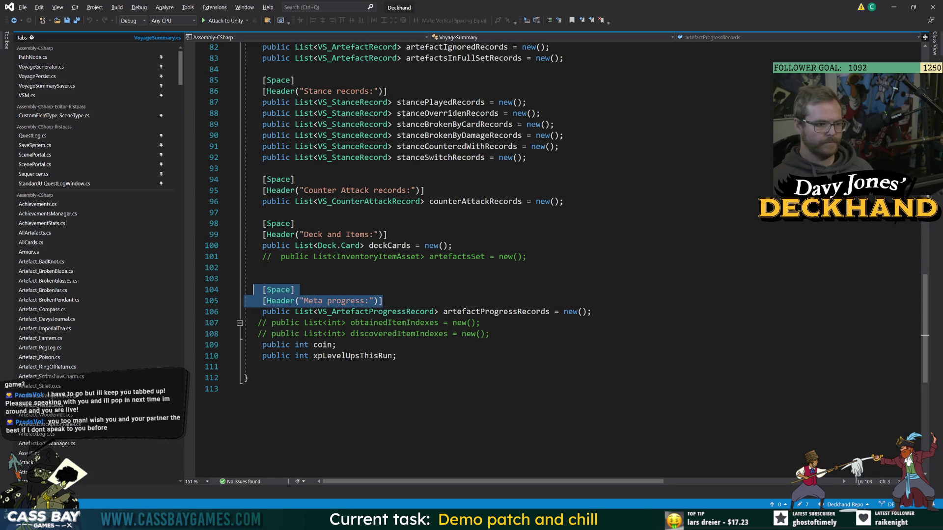
pyautogui.press('Return')
pyautogui.hotkey('ctrl', 'v')
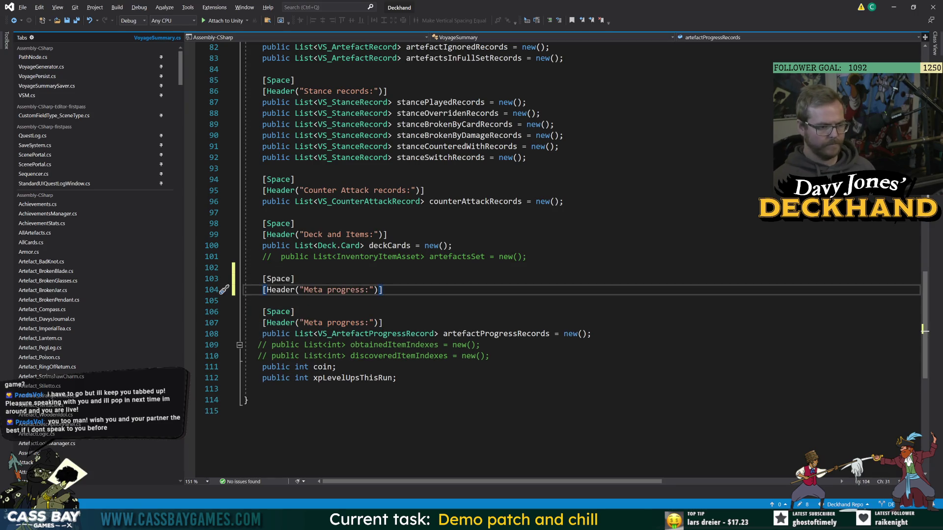
# - Rename the copied header to Souls and add 'public int souls;' beneath it
pyautogui.moveTo(364, 290); pyautogui.dragTo(304, 290)
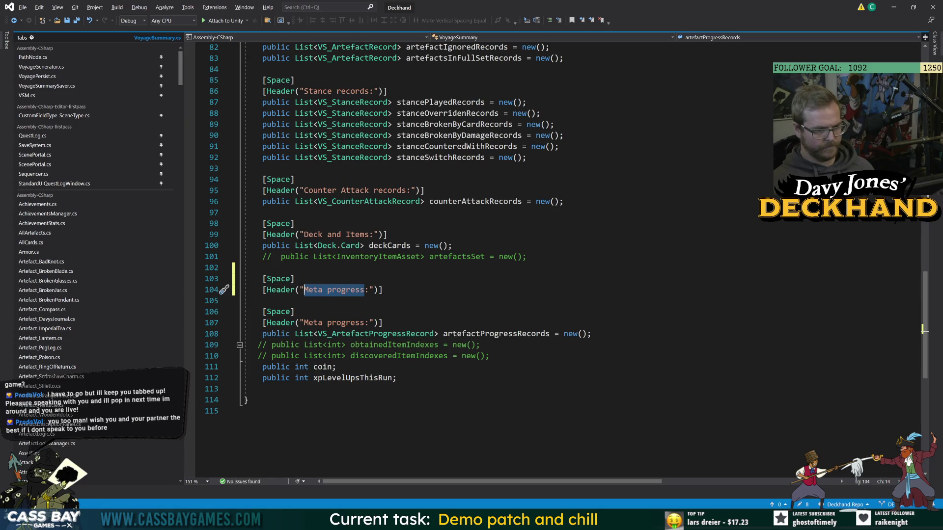
pyautogui.write('Souls')
pyautogui.press('End')
pyautogui.press('Return')
pyautogui.write('public int souls;')
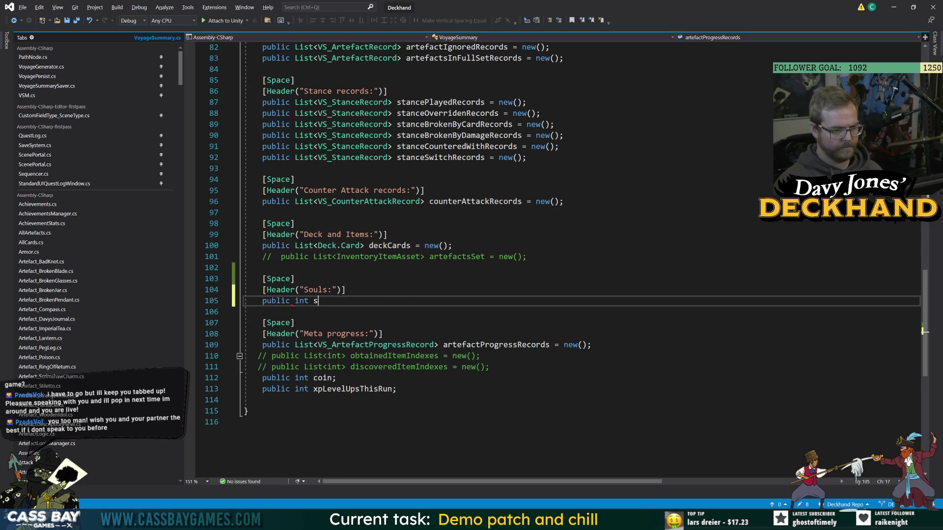
pyautogui.press('Left')
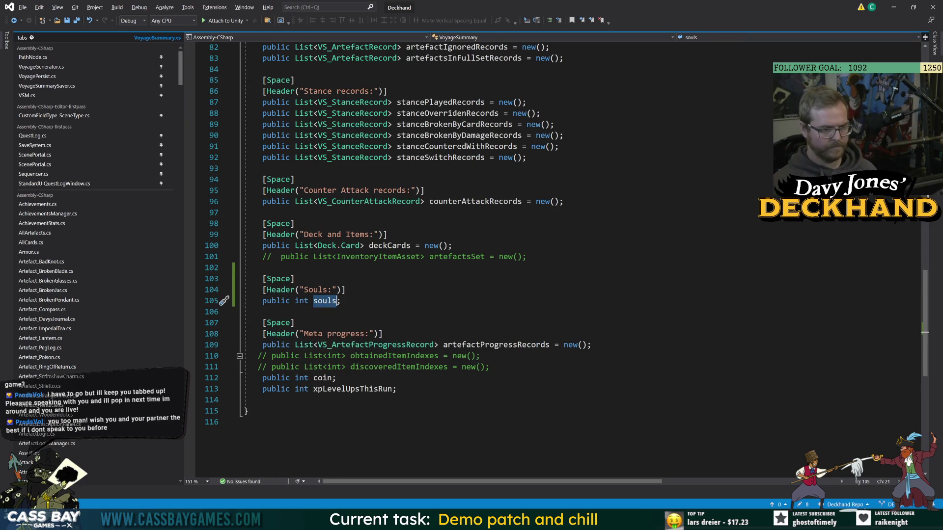
# - Step back through earlier edit locations, then switch to VoyageSummarySaver.cs
pyautogui.scroll(3, 491, 246)
pyautogui.scroll(20, 491, 256)
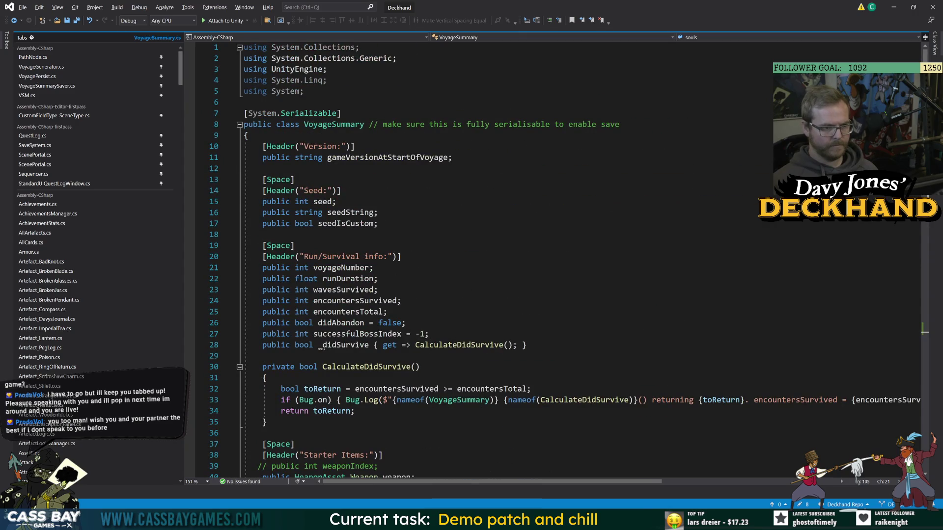
pyautogui.click(13, 20)
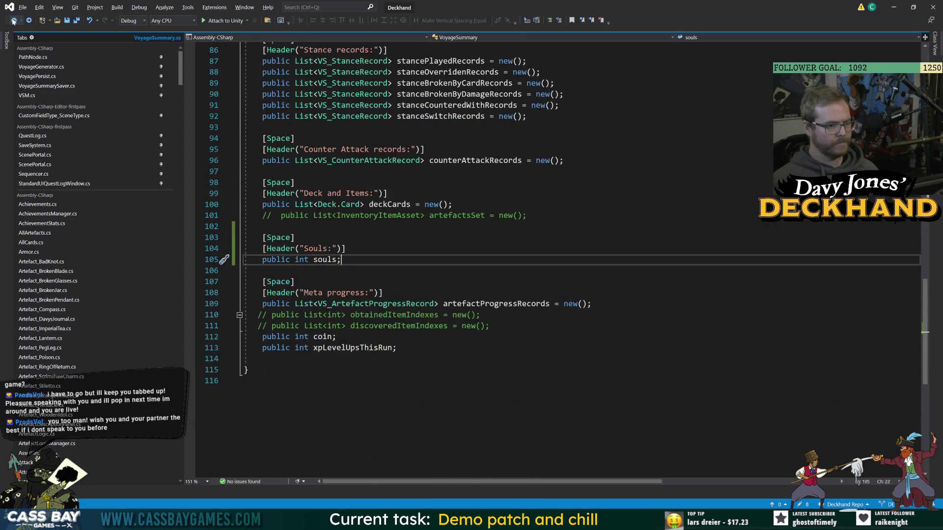
pyautogui.click(13, 20)
pyautogui.click(13, 21)
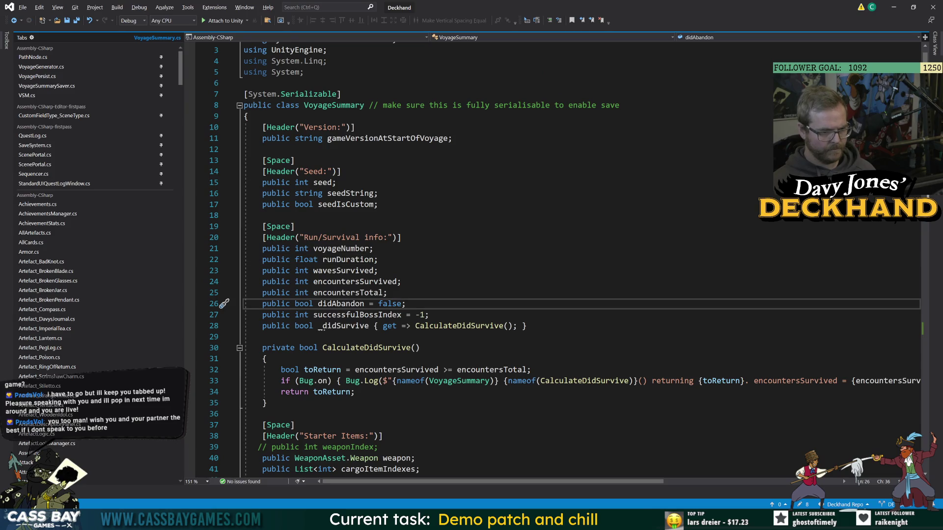
pyautogui.click(58, 85)
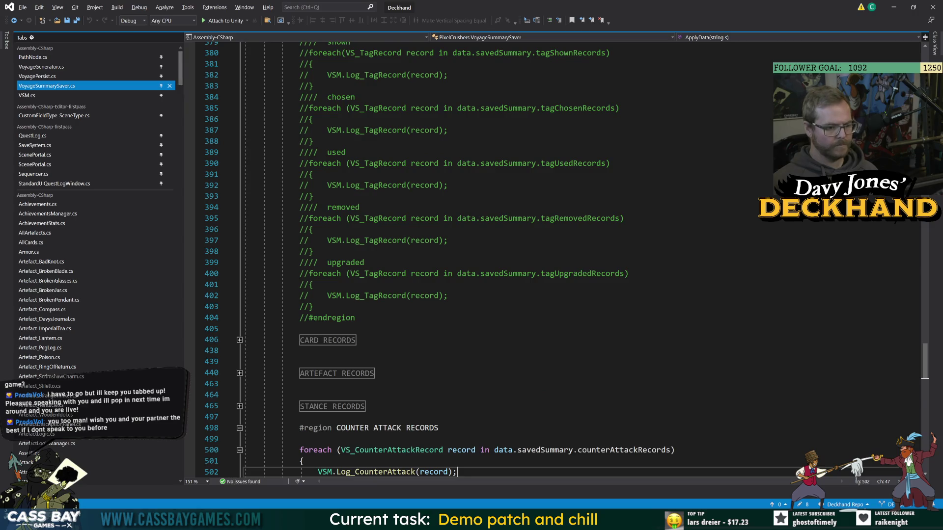
# - Look over ApplyData and fold the DECK and ARTEFACT PROGRESS regions
pyautogui.scroll(-15, 491, 246)
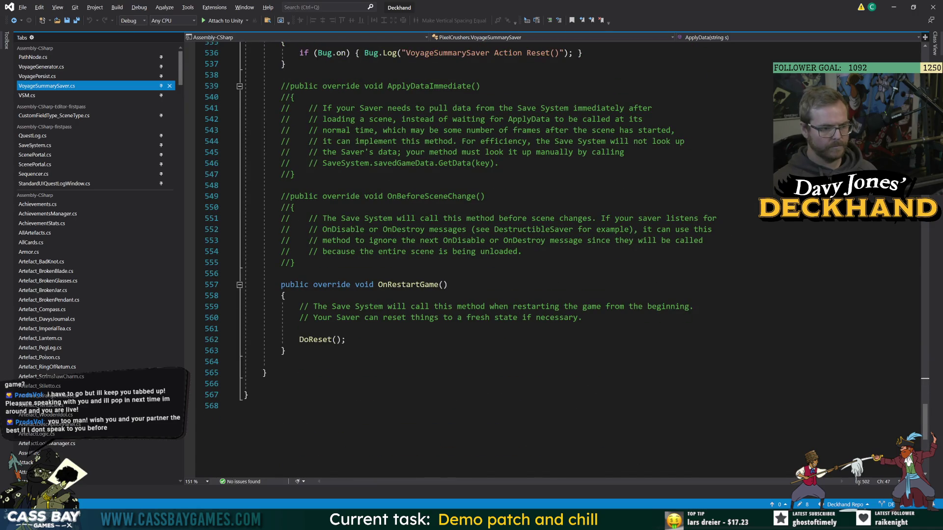
pyautogui.scroll(5, 491, 245)
pyautogui.scroll(-4, 400, 359)
pyautogui.scroll(10, 400, 359)
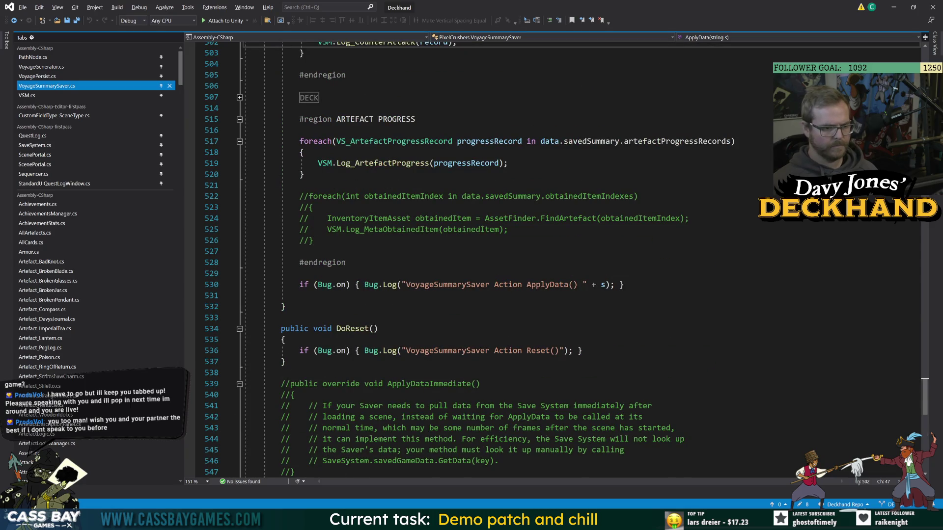
pyautogui.scroll(-7, 462, 260)
pyautogui.scroll(10, 462, 260)
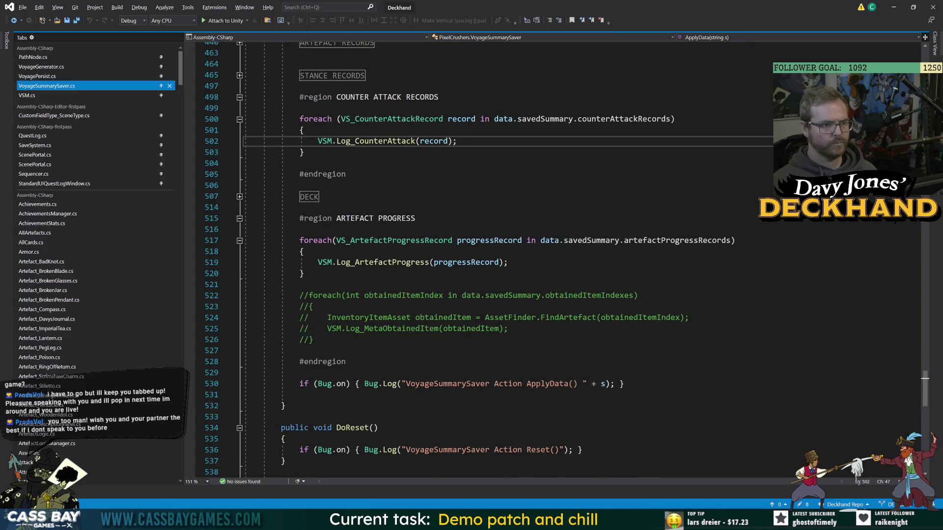
pyautogui.click(239, 197)
pyautogui.click(239, 197)
pyautogui.click(239, 219)
# - Review the restore calls Log_VersionAtStartOfVoyage, Set_DidAbandon and Set_WasSuccessBossIndex in ApplyData
pyautogui.scroll(15, 239, 218)
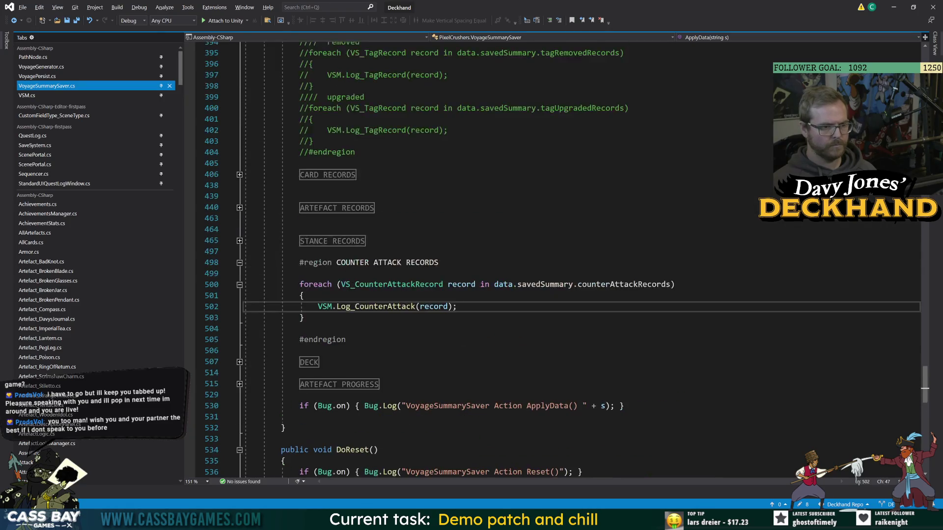
pyautogui.scroll(8, 462, 260)
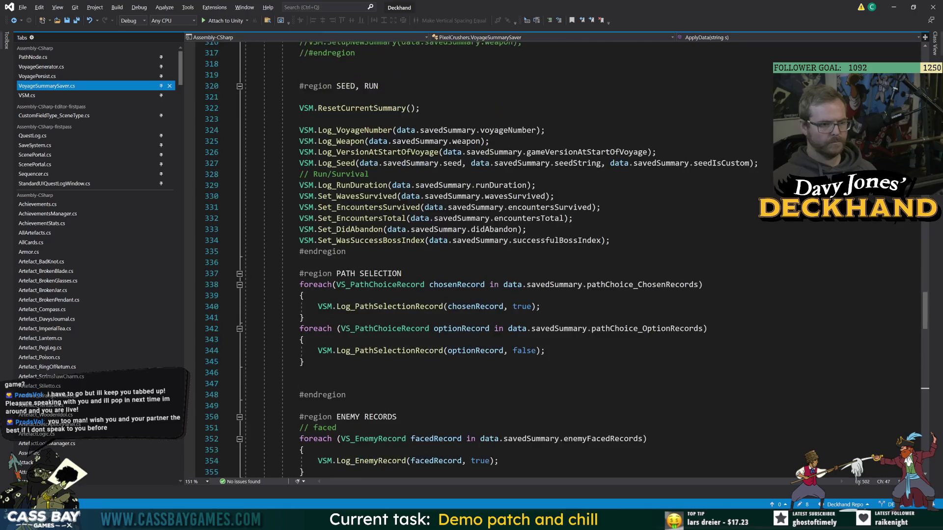
pyautogui.scroll(-3, 461, 260)
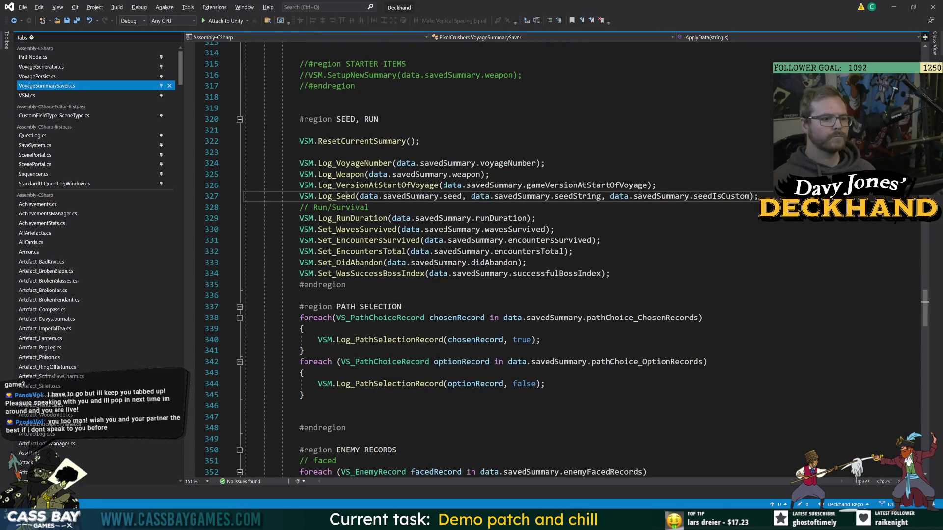
pyautogui.click(401, 262)
pyautogui.scroll(7, 401, 263)
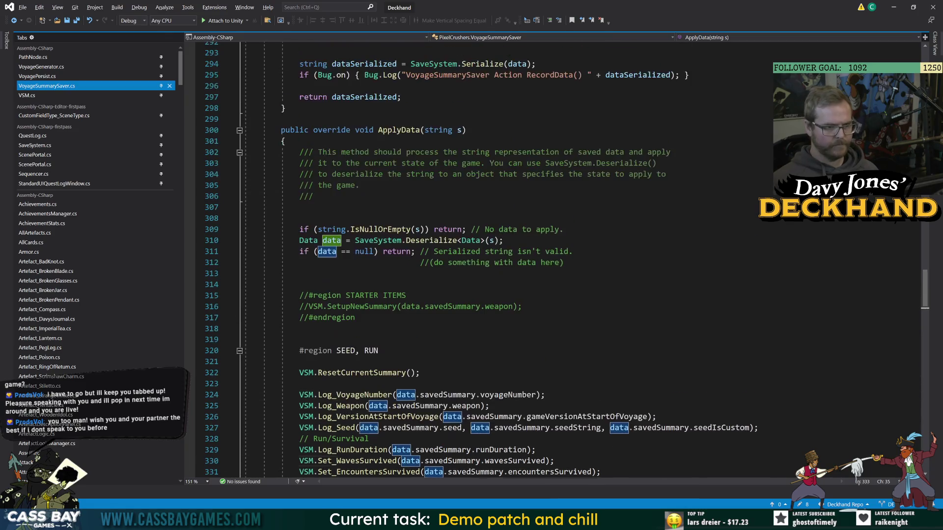
pyautogui.click(383, 318)
pyautogui.scroll(-7, 383, 317)
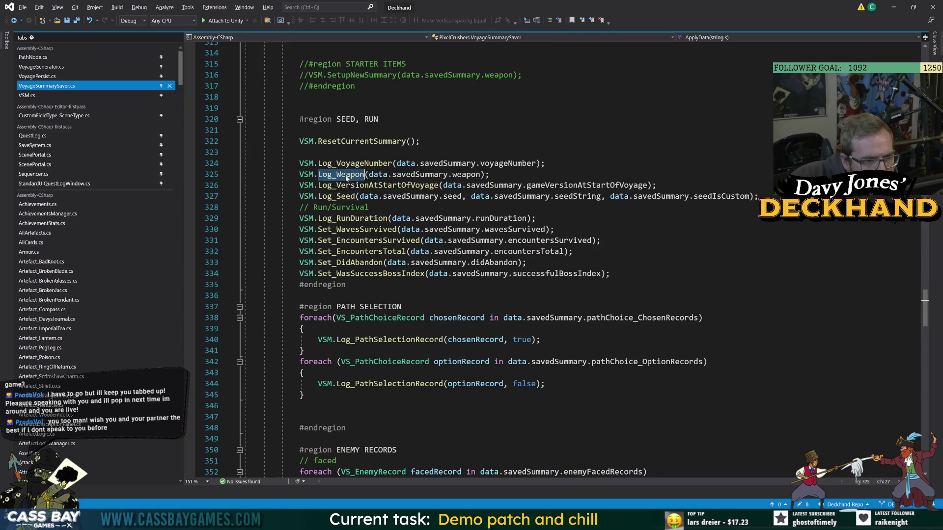
pyautogui.doubleClick(378, 185)
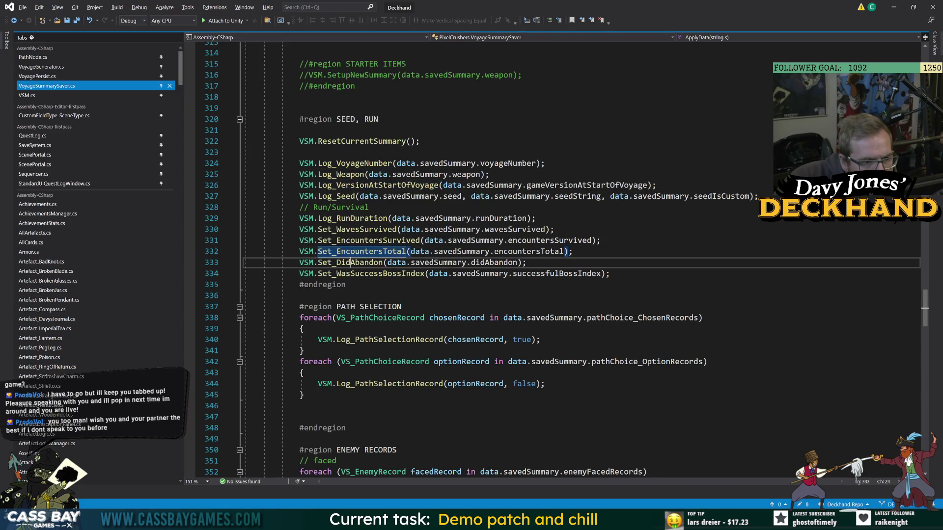
pyautogui.doubleClick(351, 262)
pyautogui.doubleClick(381, 276)
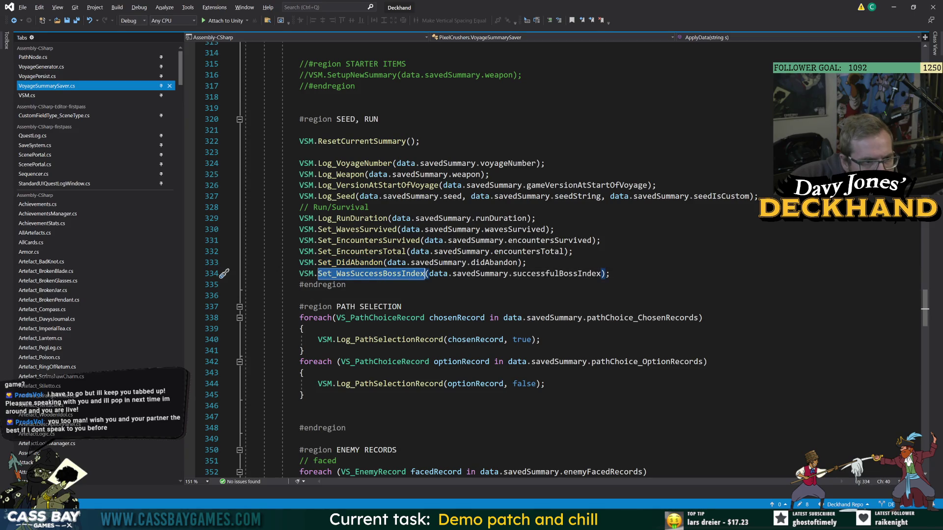
# - Collapse the PATH SELECTION and ENEMY RECORDS regions, rechecking the DECK region
pyautogui.click(408, 306)
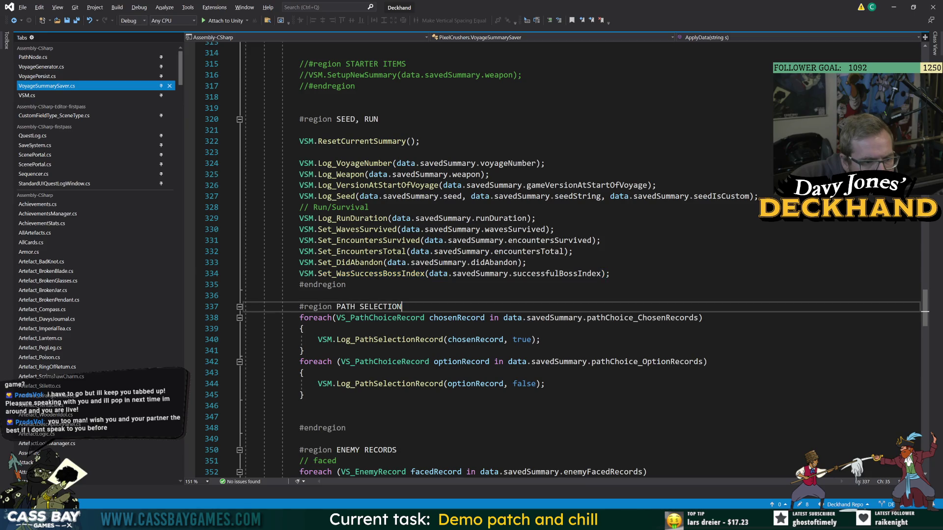
pyautogui.click(239, 307)
pyautogui.click(240, 328)
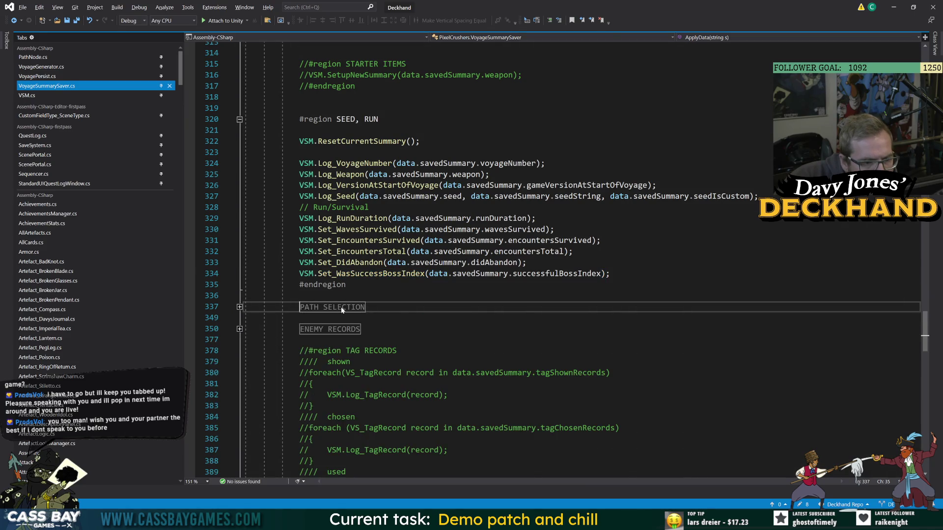
pyautogui.scroll(-12, 239, 330)
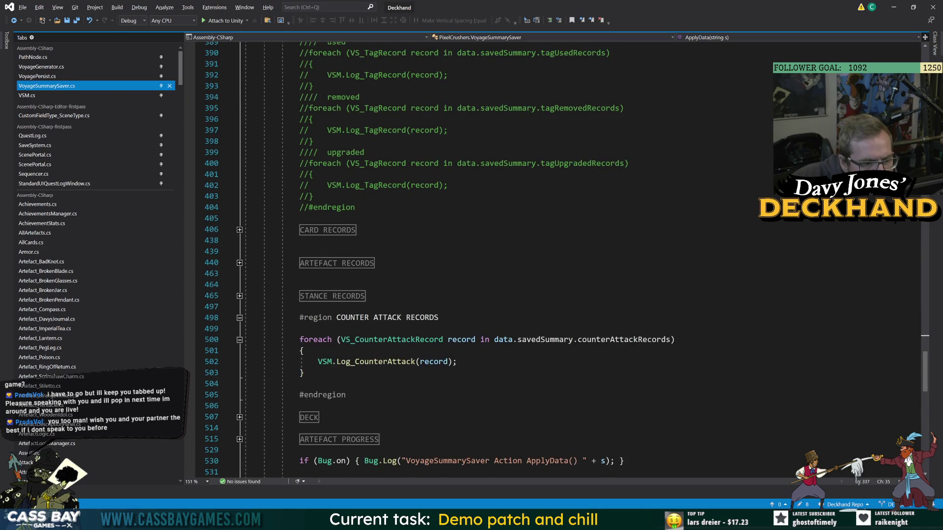
pyautogui.scroll(-6, 555, 258)
pyautogui.click(240, 218)
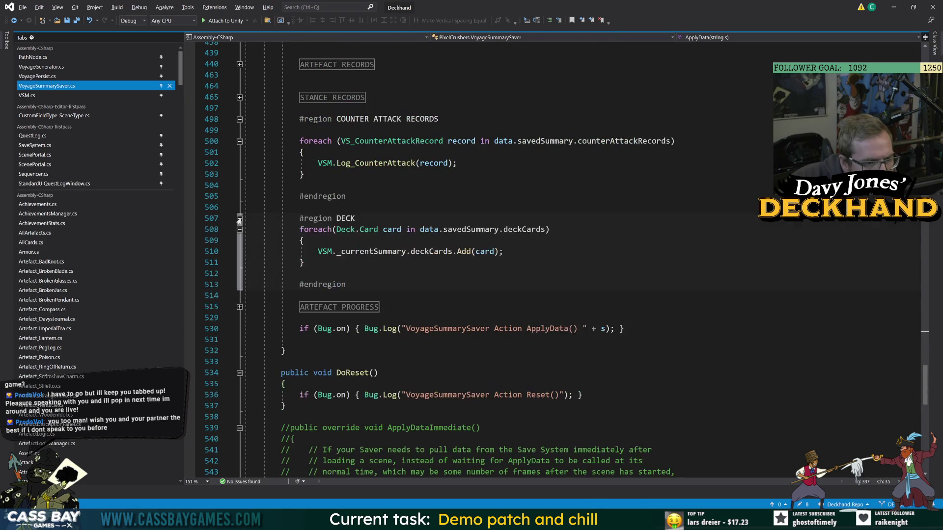
pyautogui.click(240, 219)
# - Navigate backward to return to VoyageSummary.cs
pyautogui.scroll(15, 239, 221)
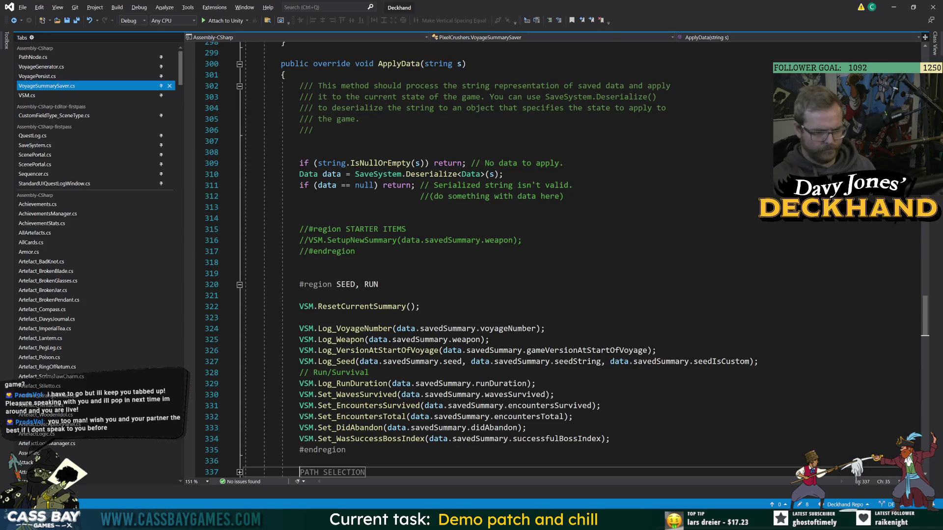
pyautogui.scroll(5, 491, 260)
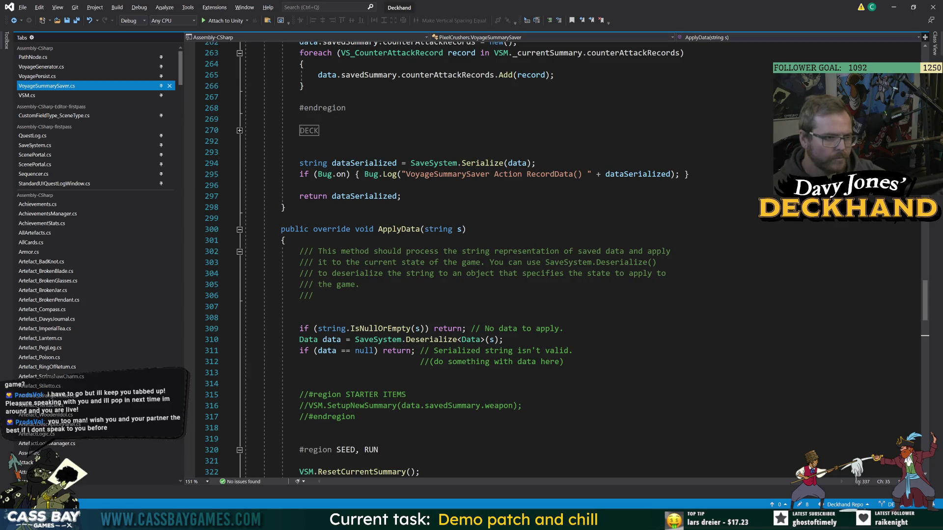
pyautogui.scroll(8, 491, 260)
pyautogui.scroll(20, 491, 261)
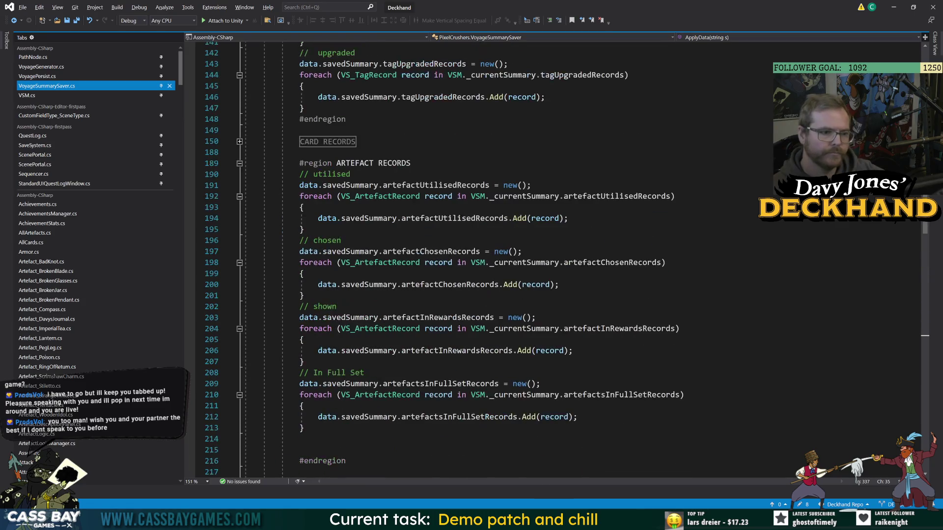
pyautogui.click(14, 21)
pyautogui.click(14, 21)
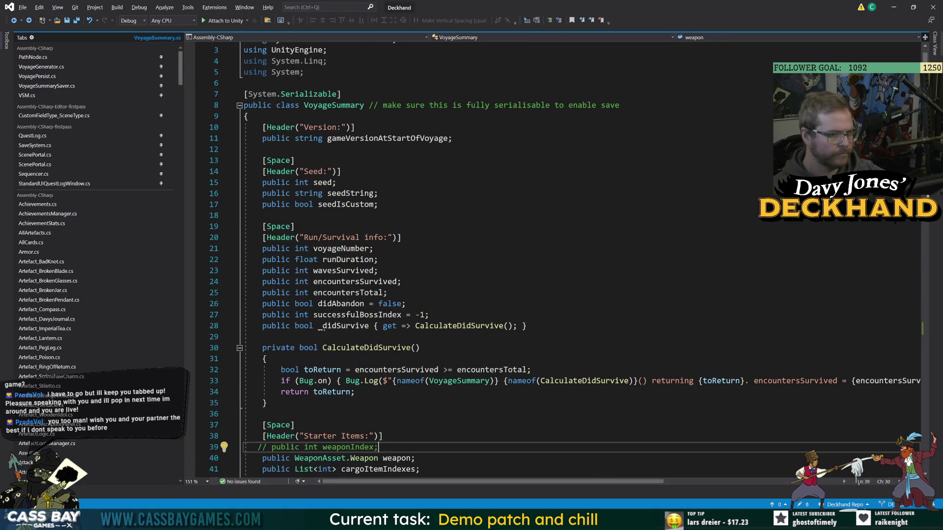
# - Pin VoyageSummary.cs among the open files and bring it into focus
pyautogui.moveTo(181, 69)
pyautogui.mouseDown()
pyautogui.moveTo(167, 179)
pyautogui.moveTo(164, 411)
pyautogui.moveTo(163, 390)
pyautogui.mouseUp()
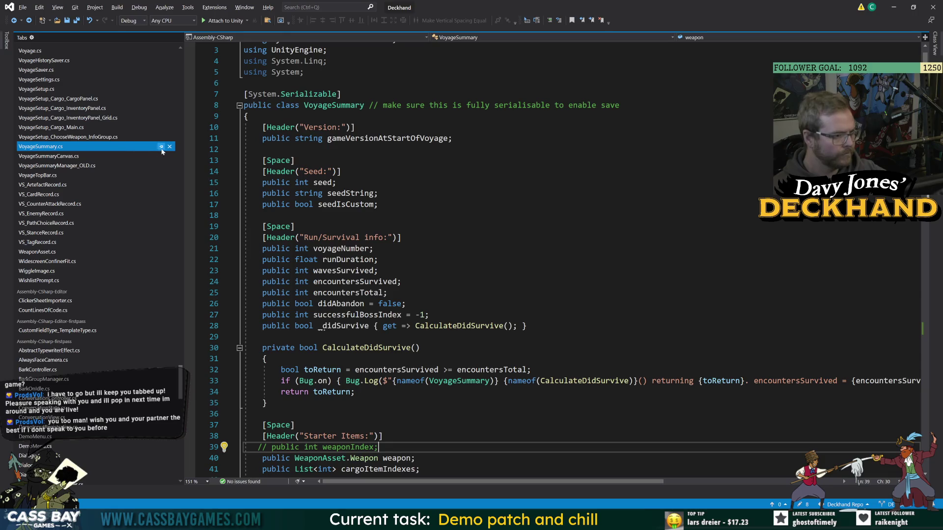
pyautogui.click(161, 146)
pyautogui.moveTo(181, 377); pyautogui.dragTo(181, 63)
pyautogui.click(378, 205)
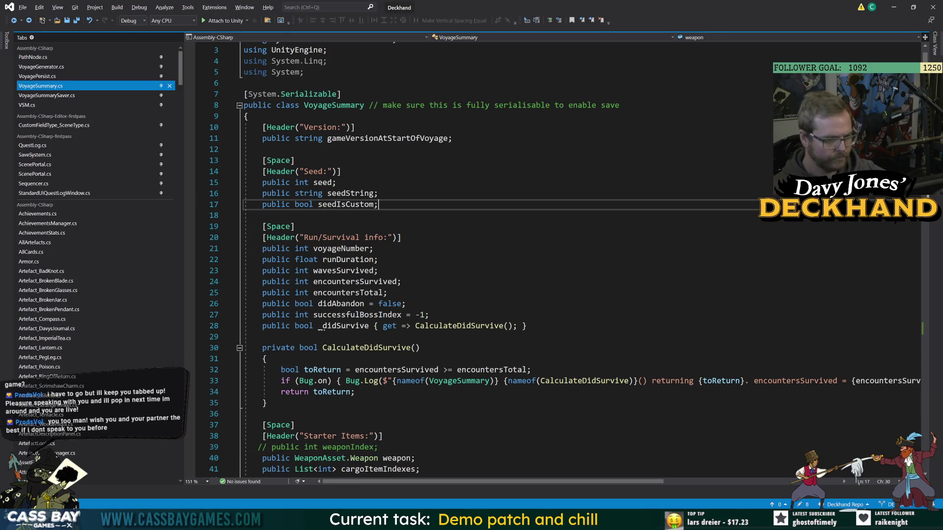
# - Select the 'public' modifier of the coin field on line 112
pyautogui.scroll(-20, 343, 295)
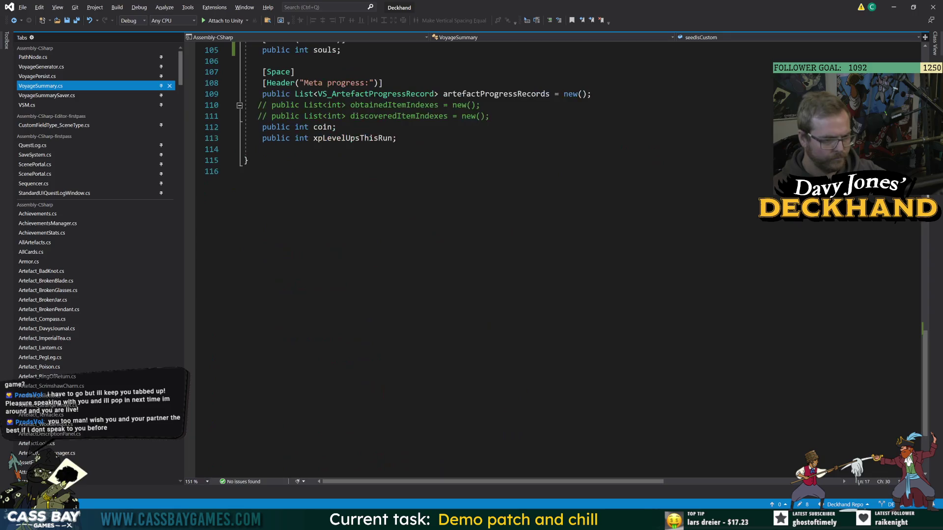
pyautogui.scroll(8, 344, 295)
pyautogui.click(315, 392)
pyautogui.doubleClick(323, 392)
pyautogui.scroll(20, 315, 392)
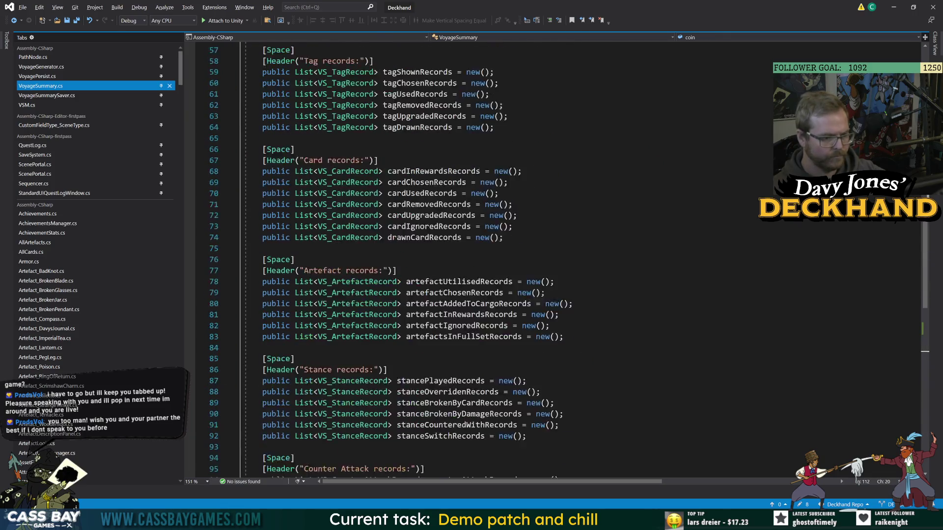
pyautogui.scroll(-20, 320, 346)
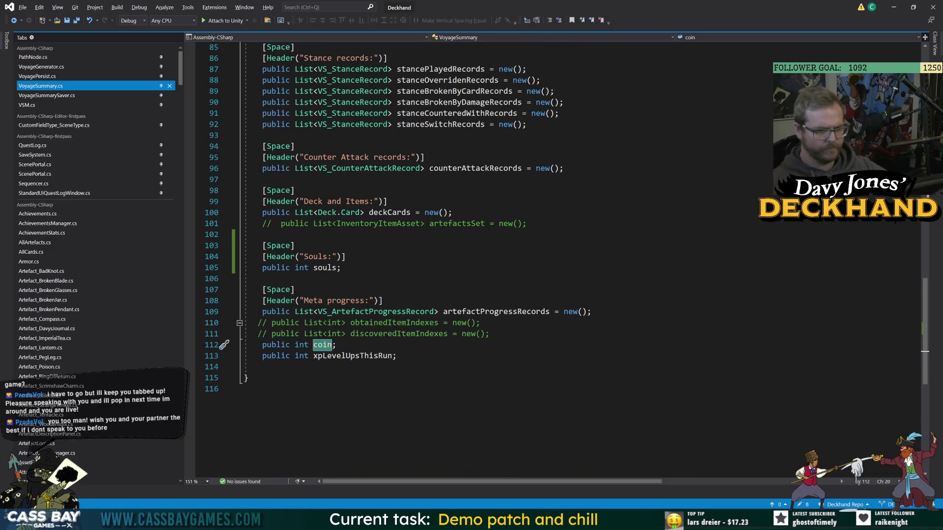
pyautogui.doubleClick(277, 345)
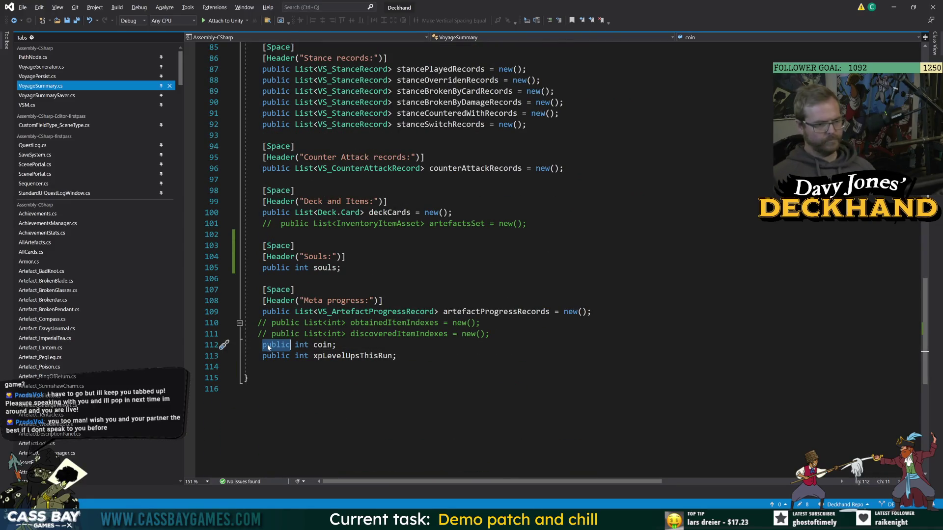
# - Make VoyageSummary's coin field private, save, and inspect the resulting finalSummary.coin error in EncounterManager.cs
pyautogui.write('private')
pyautogui.hotkey('ctrl', 's')
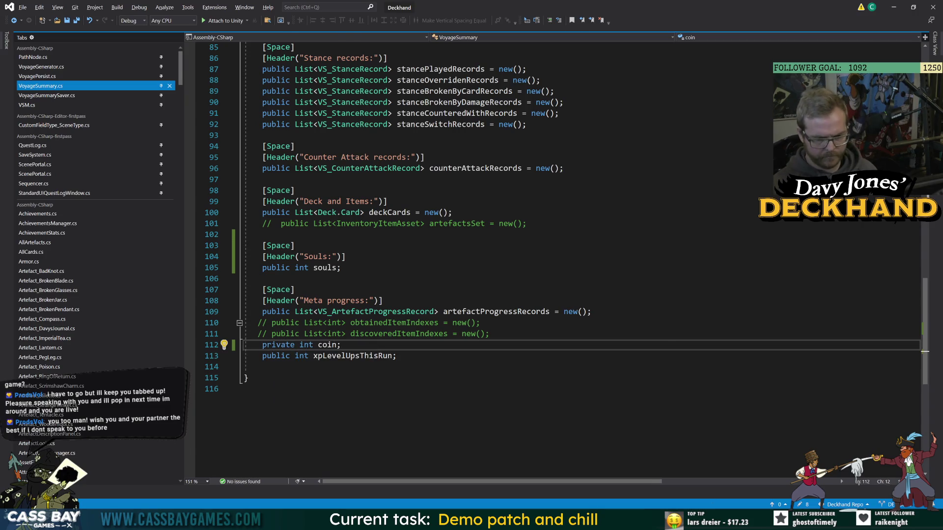
pyautogui.hotkey('alt', 'Tab')
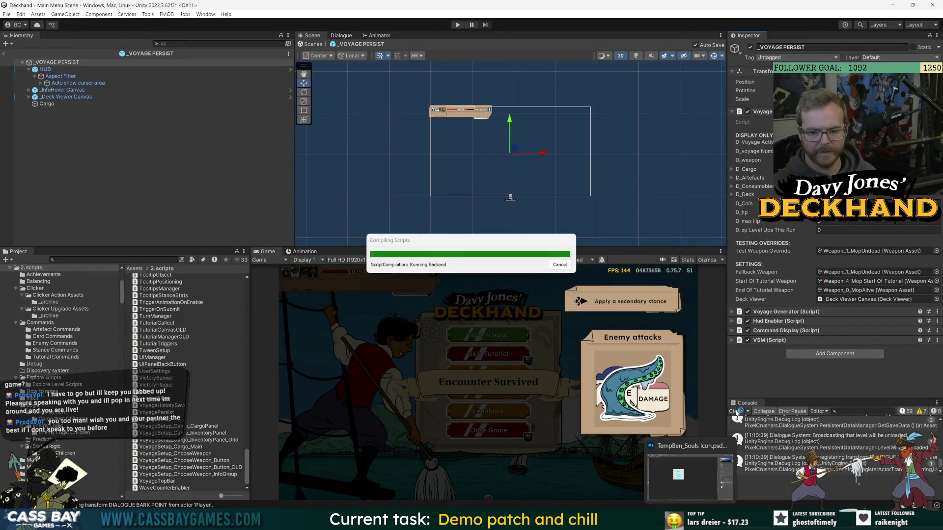
pyautogui.doubleClick(805, 420)
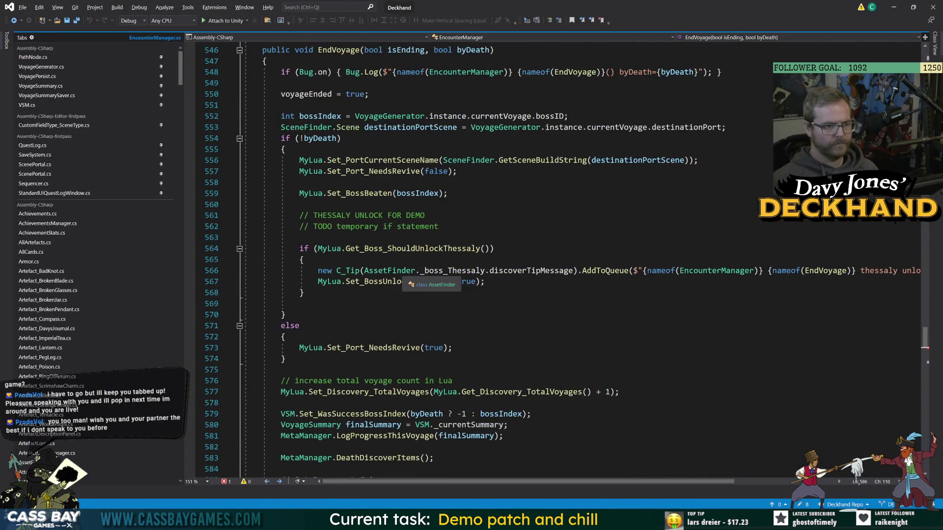
pyautogui.click(379, 259)
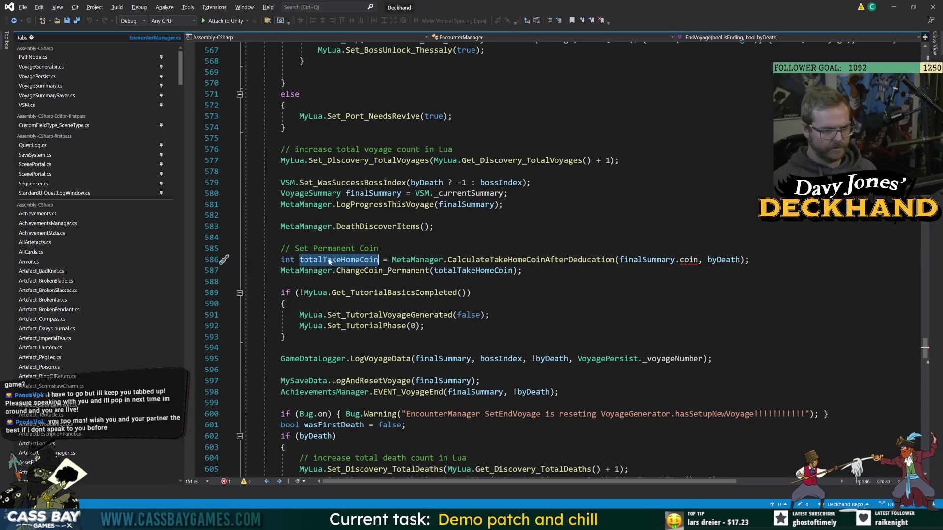
pyautogui.click(649, 259)
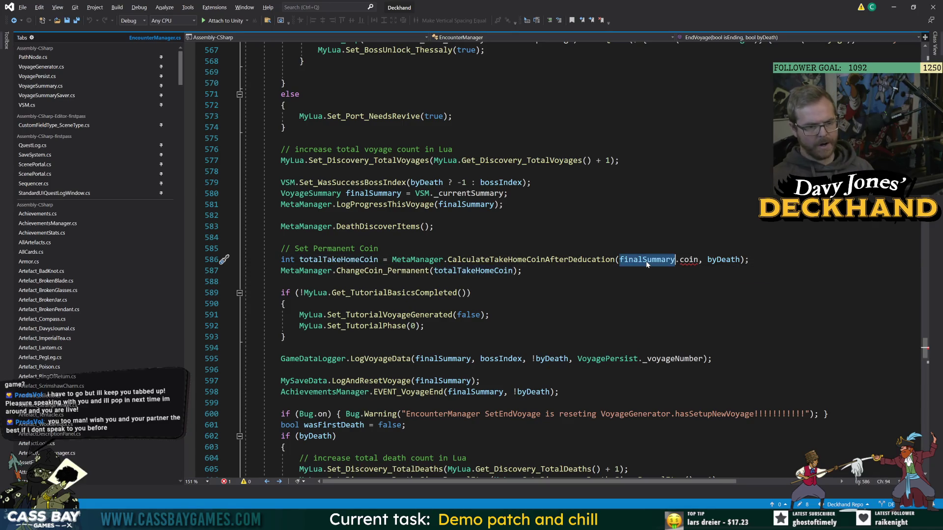
pyautogui.click(689, 259)
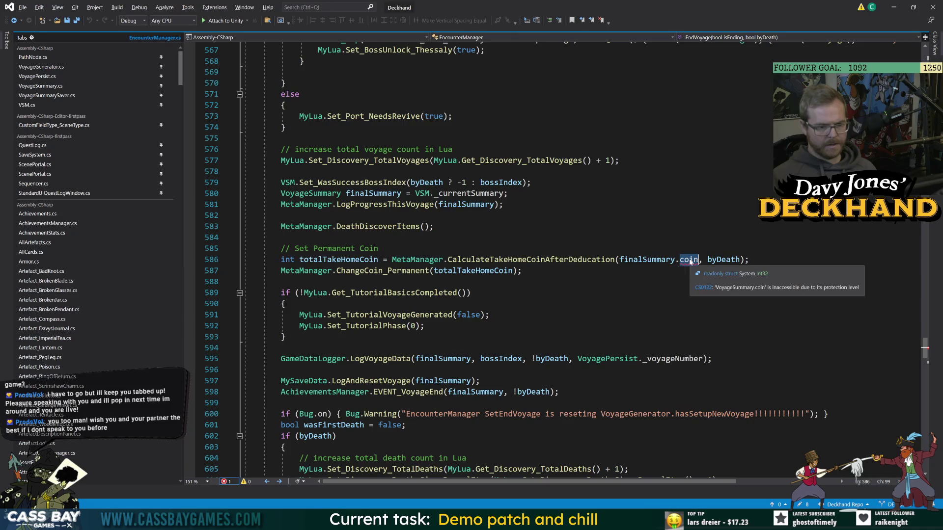
# - Open the summary.coin error in ProgressSummary_MAIN.cs, then the next coin access error from Unity's console
pyautogui.hotkey('alt', 'Tab')
pyautogui.click(740, 440)
pyautogui.doubleClick(740, 440)
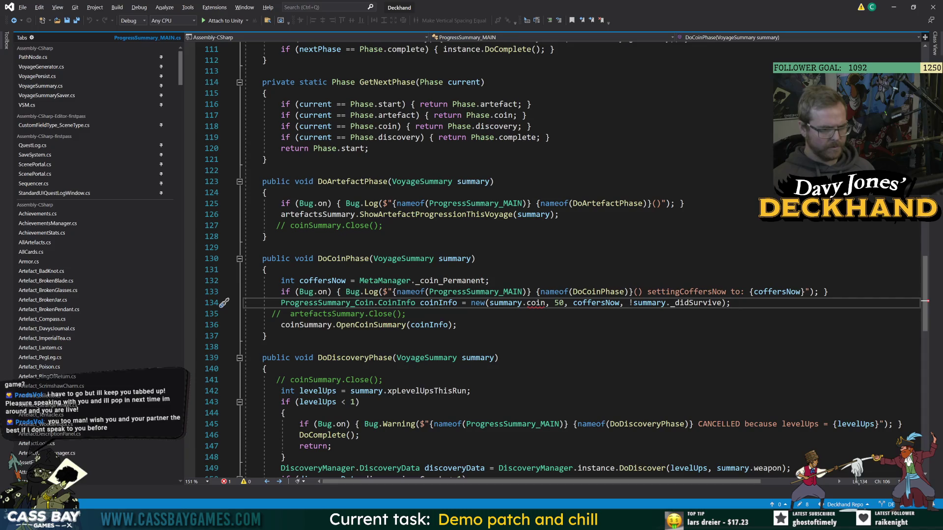
pyautogui.click(439, 303)
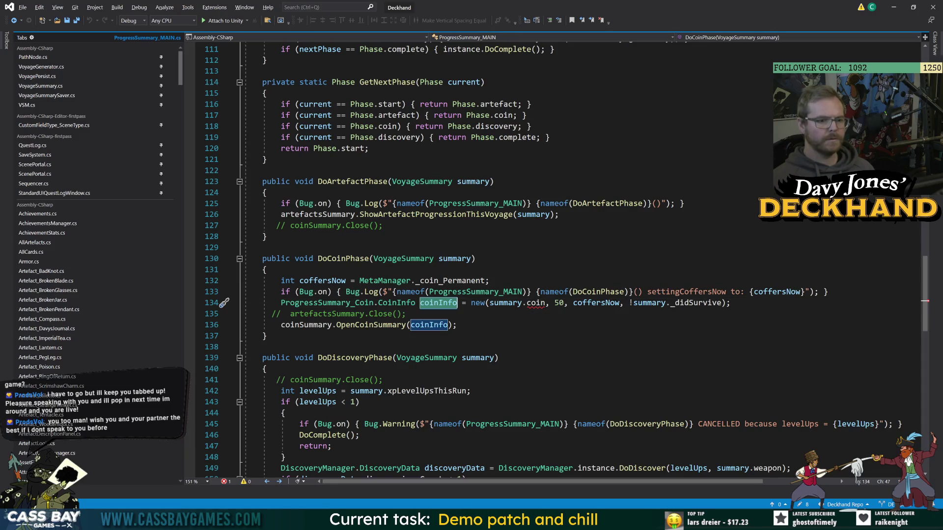
pyautogui.hotkey('alt', 'Tab')
pyautogui.doubleClick(837, 422)
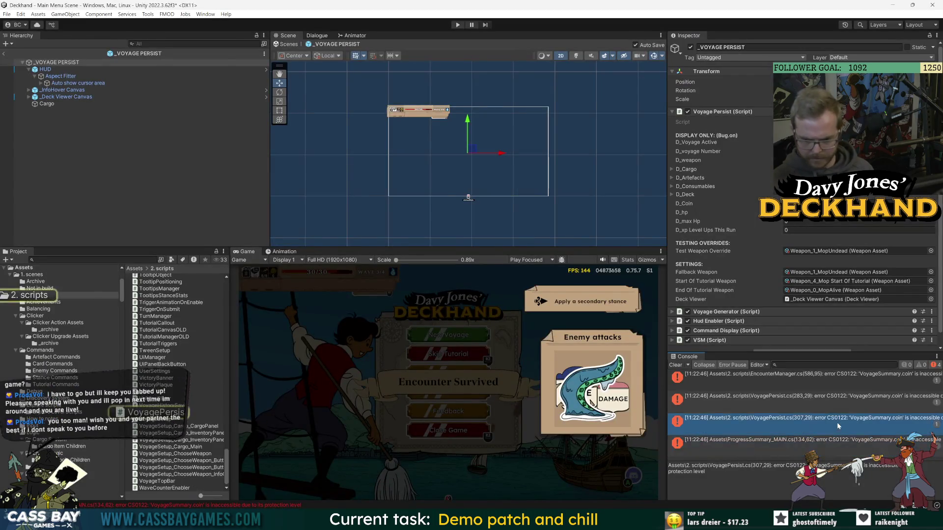
# - Draft a 'public static void ChangeSouls(int changeAmount)' method below ChangeCoin, starting with 'int originalSouls = _souls;'
pyautogui.click(396, 238)
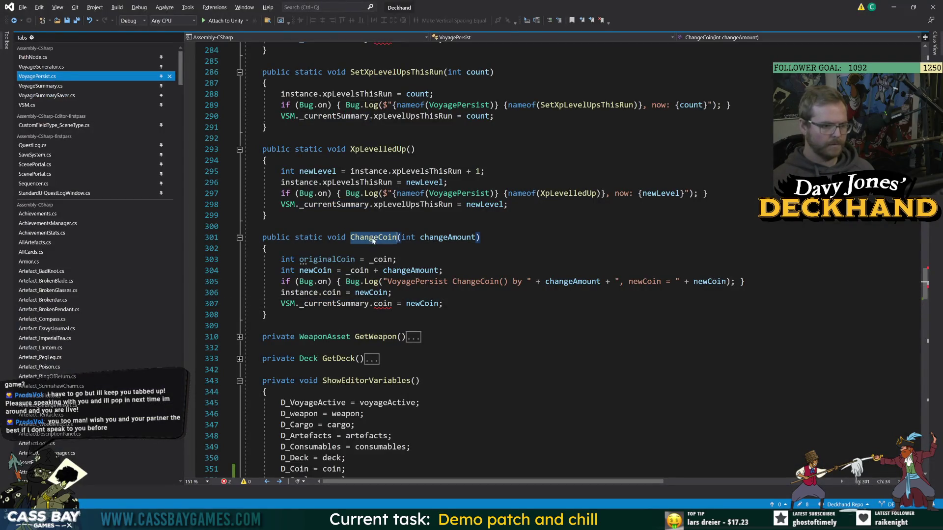
pyautogui.click(268, 314)
pyautogui.press('Return')
pyautogui.press('Return')
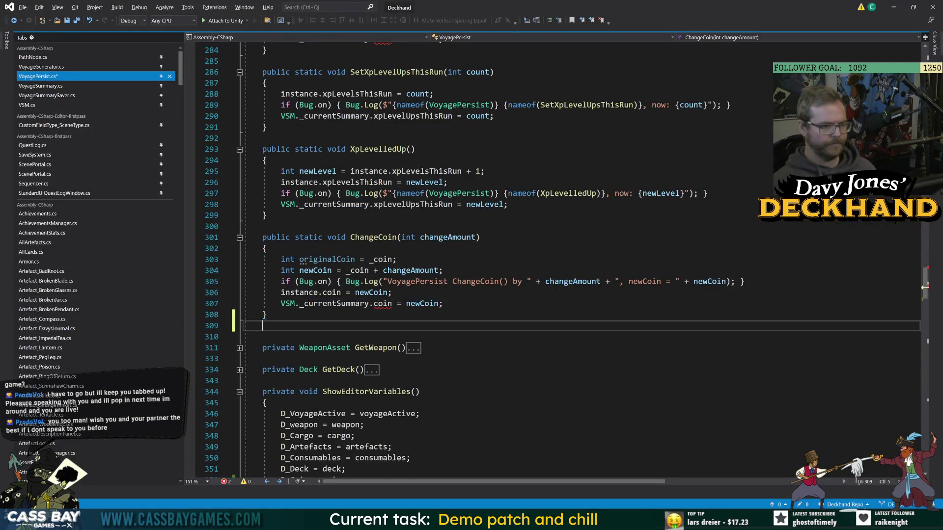
pyautogui.write('public static void ChangeSoul')
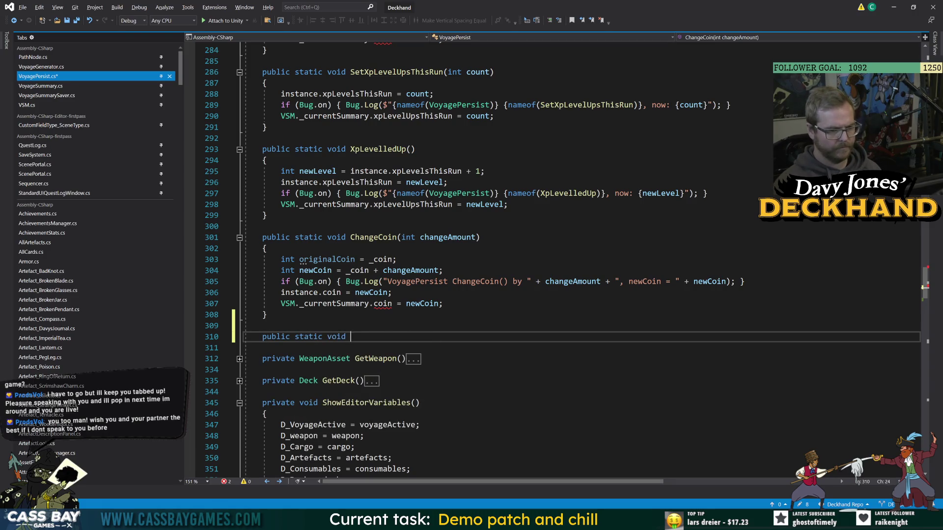
pyautogui.write('s(int changeAmoun')
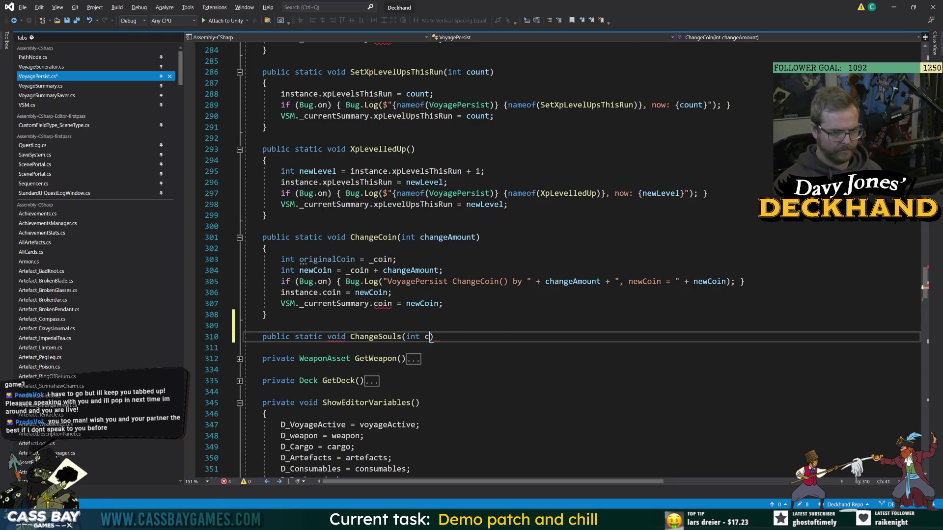
pyautogui.write('t)')
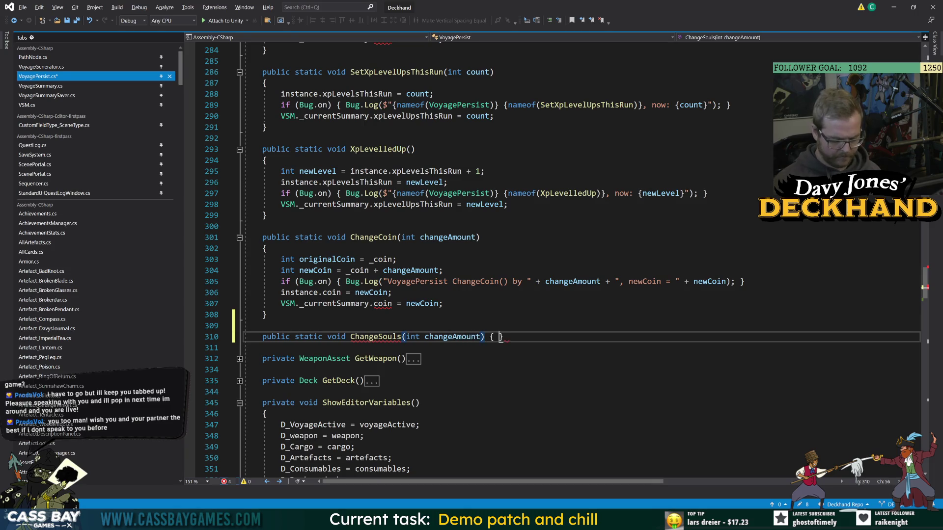
pyautogui.press('Return')
pyautogui.write('{')
pyautogui.press('Return')
pyautogui.write('int origin')
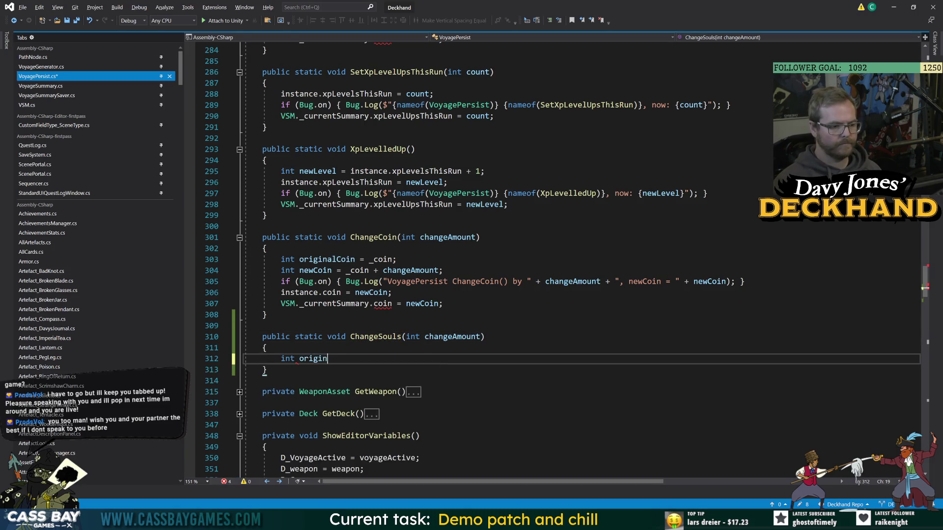
pyautogui.write('alSouls = _souls;')
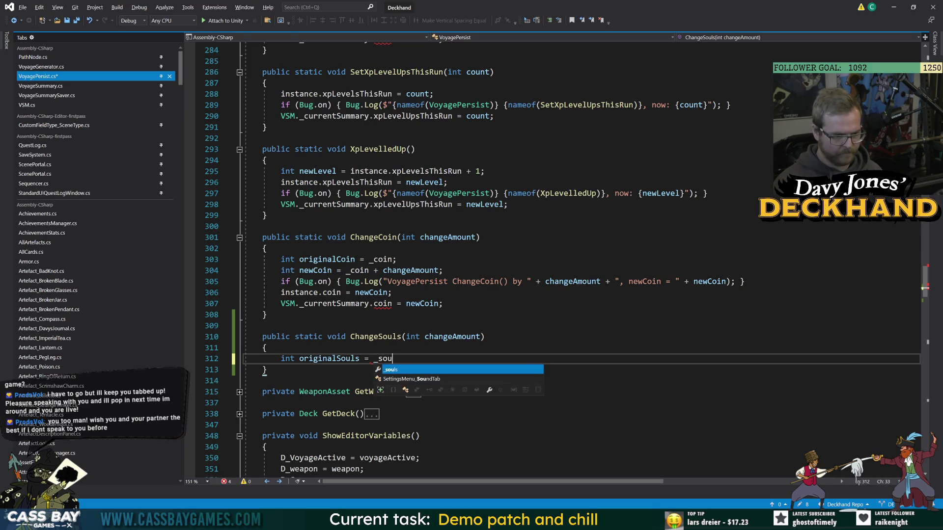
pyautogui.press('Return')
pyautogui.write('int newS')
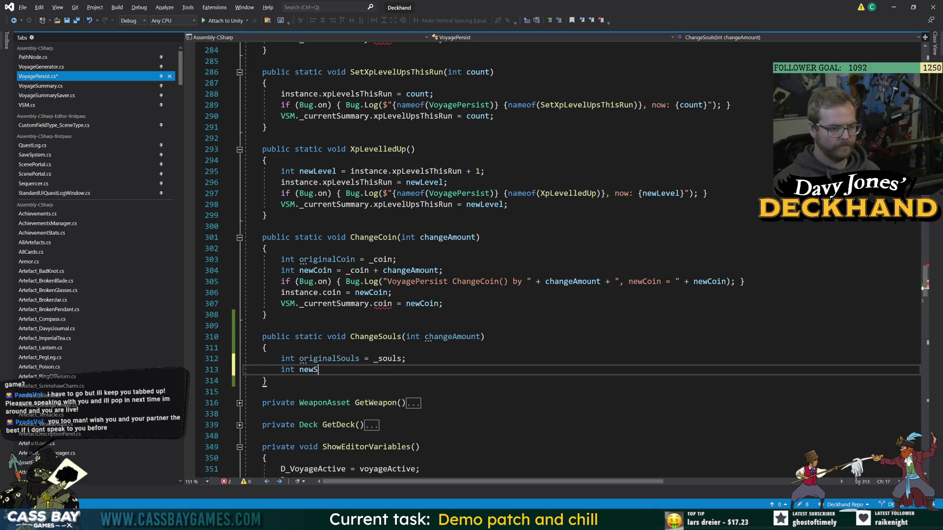
pyautogui.write('ouls = _')
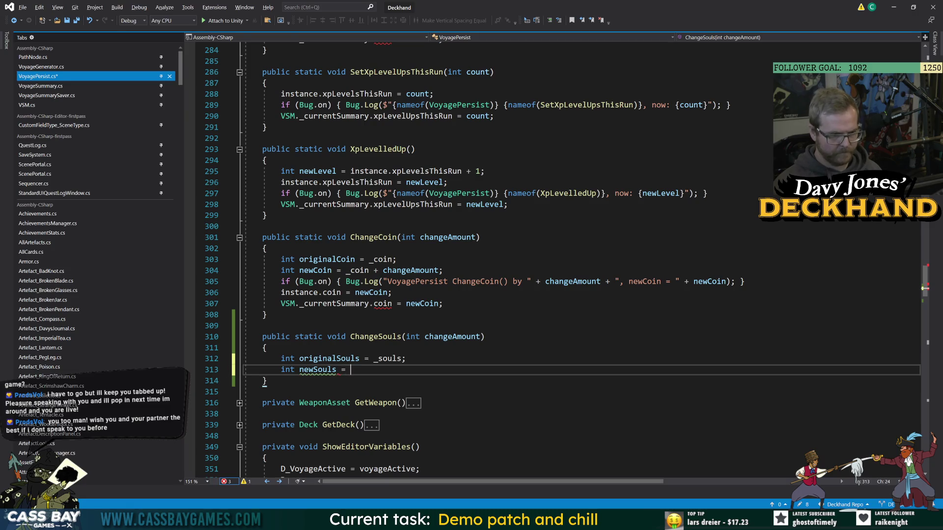
# - Delete the unfinished ChangeSouls method and go to the definition of coin on line 307
pyautogui.click(373, 336)
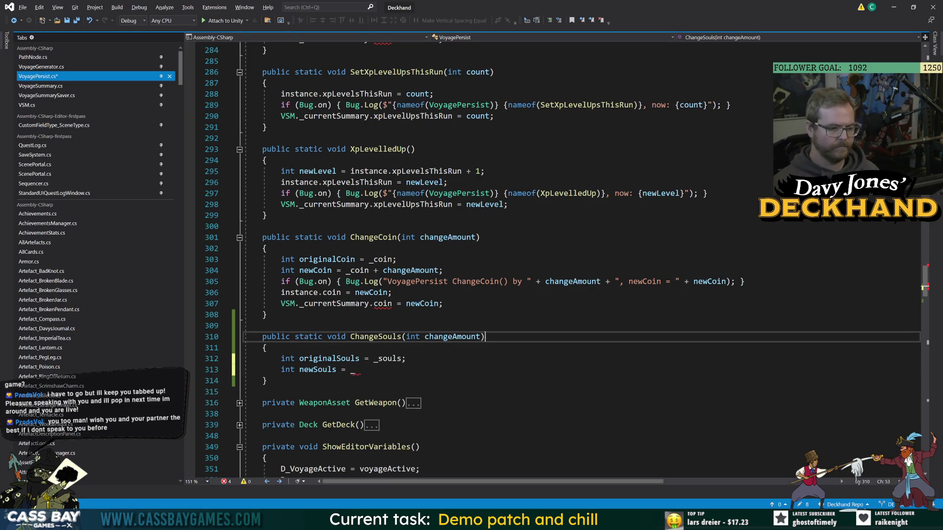
pyautogui.moveTo(266, 381); pyautogui.dragTo(244, 325)
pyautogui.press('Delete')
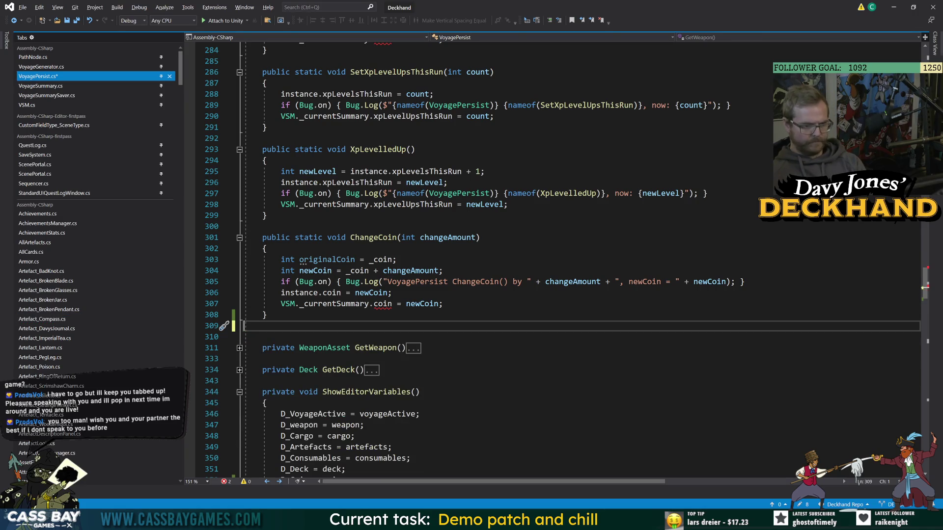
pyautogui.click(386, 305)
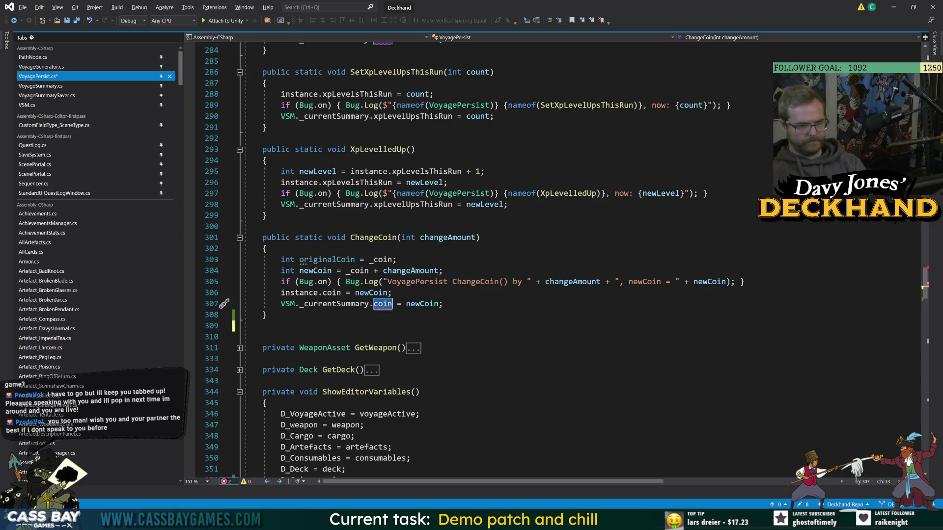
pyautogui.press('F12')
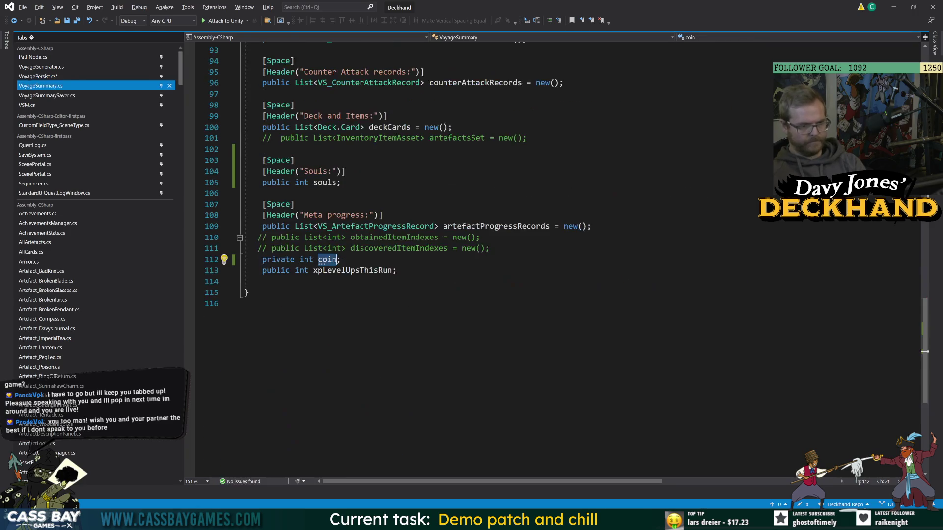
# - Change the coin field in VoyageSummary.cs from private to public int
pyautogui.doubleClick(281, 263)
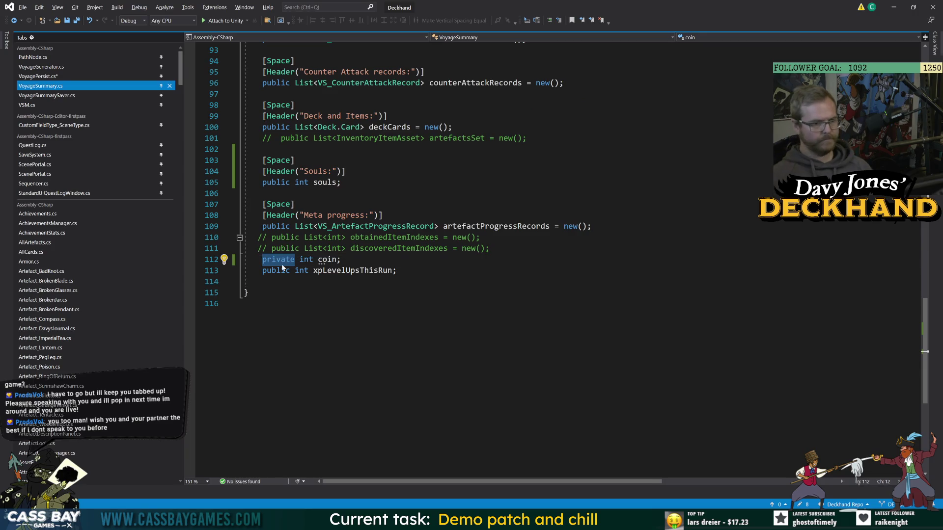
pyautogui.write('public')
pyautogui.press('Tab')
pyautogui.hotkey('ctrl', 'End')
# - Follow instance.coin in VoyagePersist.cs to VoyagePersist's own private coin field definition
pyautogui.hotkey('alt', 'Tab')
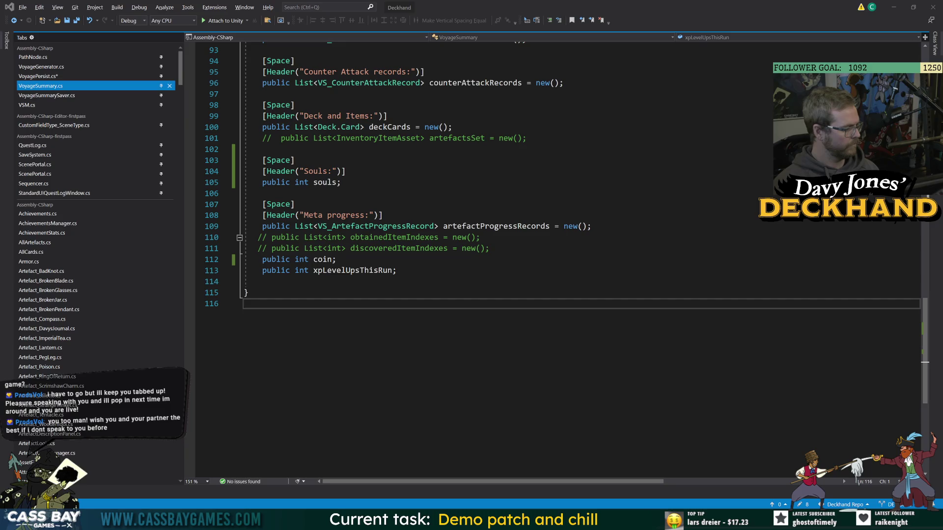
pyautogui.hotkey('ctrl', 'Tab')
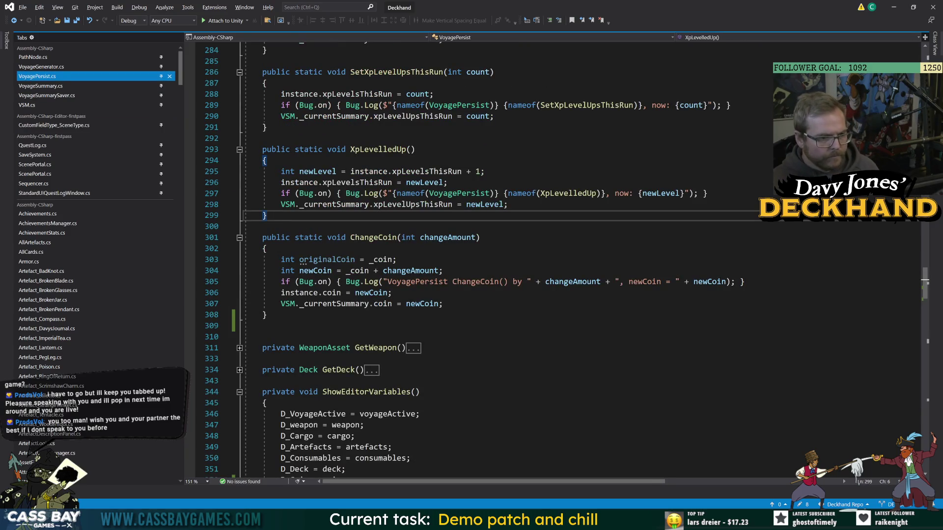
pyautogui.click(382, 303)
pyautogui.press('F12')
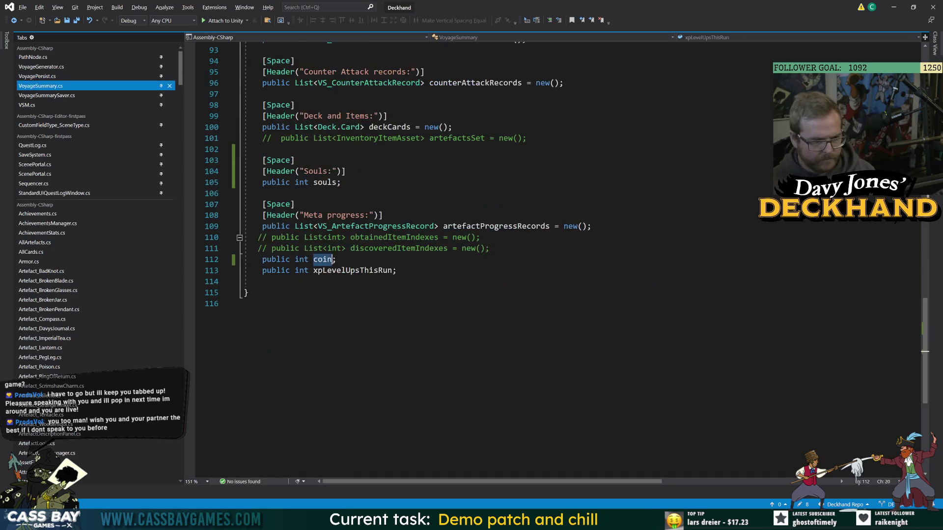
pyautogui.click(14, 20)
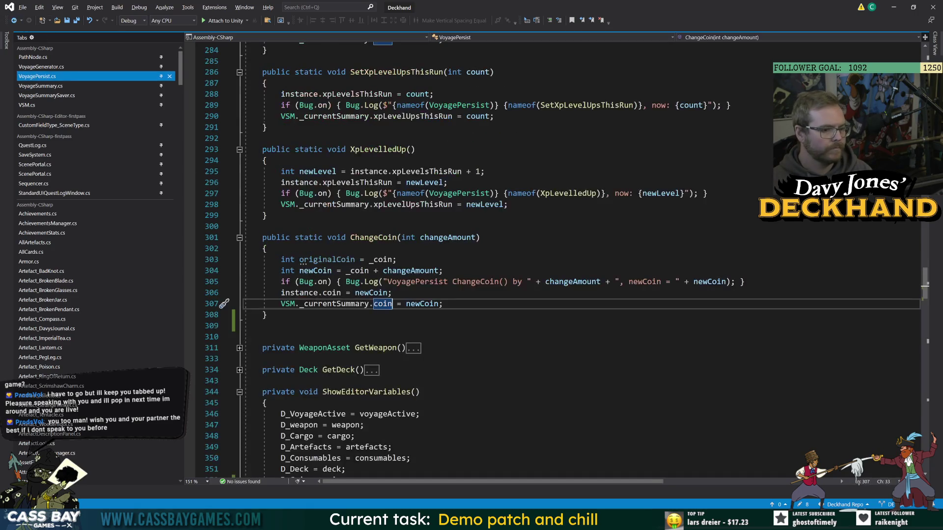
pyautogui.click(348, 292)
pyautogui.press('F12')
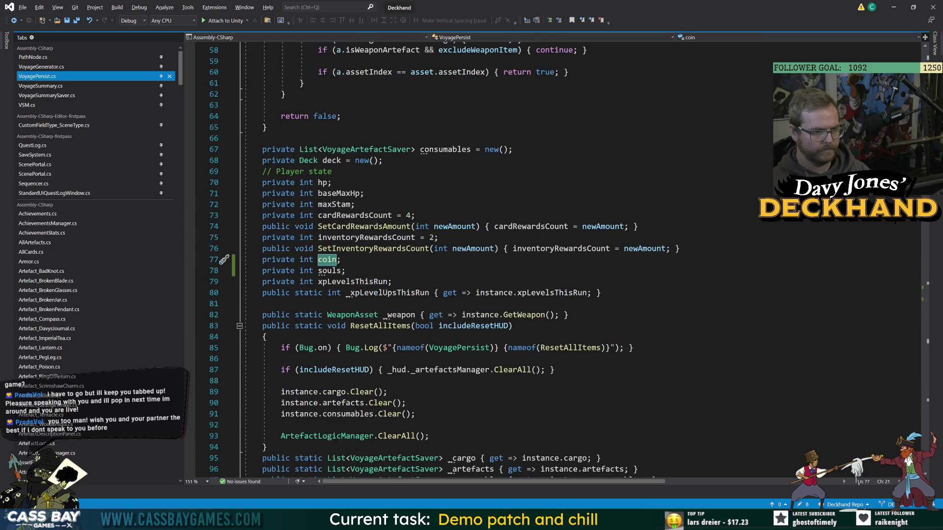
# - Check the souls declaration on line 78 of VoyagePersist.cs, then return to Unity to recompile
pyautogui.hotkey('alt', 'Tab')
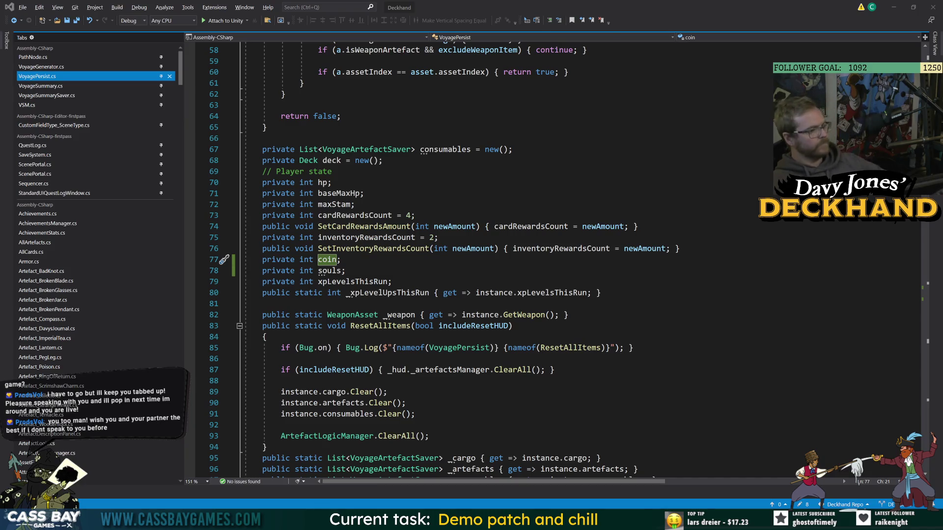
pyautogui.press('Up')
pyautogui.press('Down')
pyautogui.press('Down')
pyautogui.press('End')
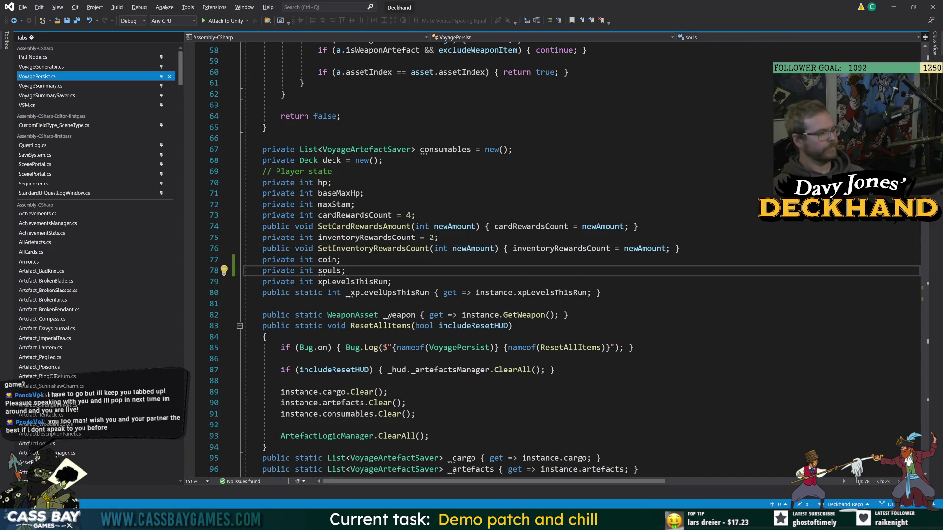
pyautogui.hotkey('alt', 'Tab')
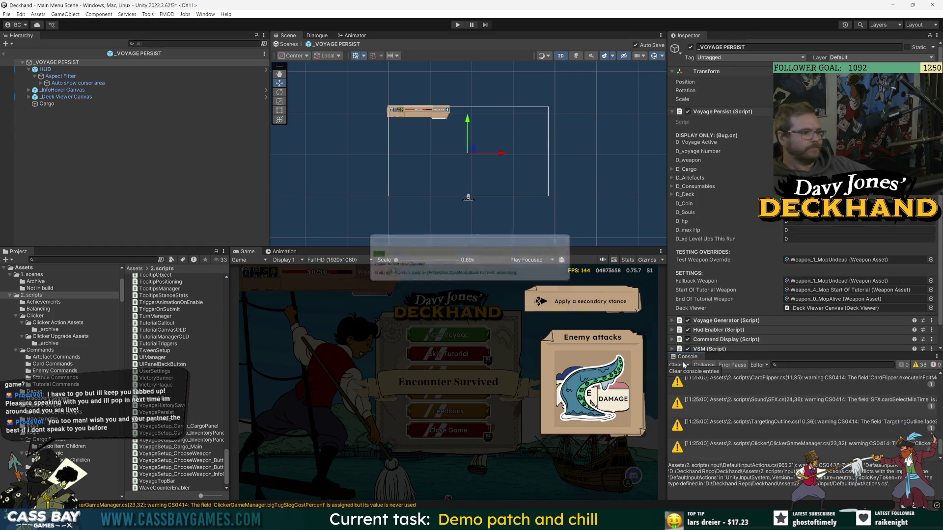
# - Clear the Unity Console once the domain reload finishes
pyautogui.click(680, 365)
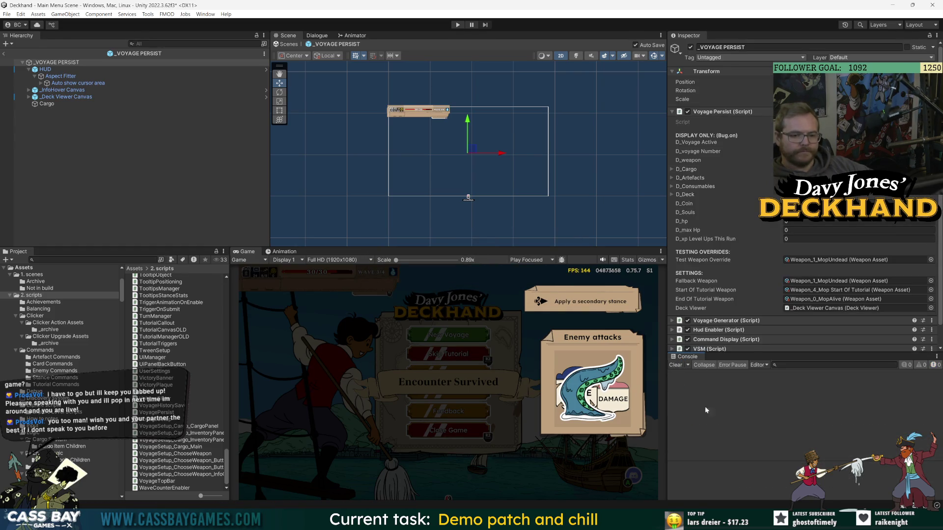